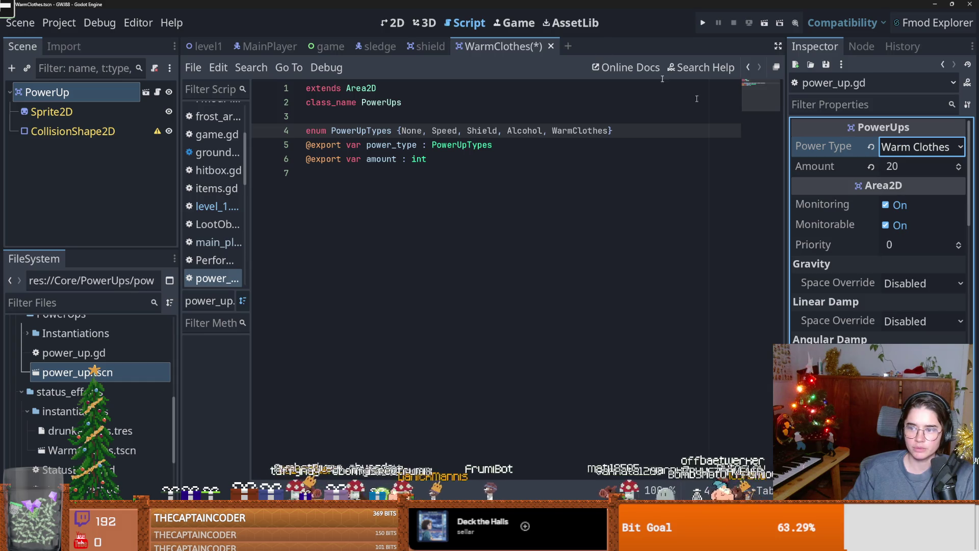
In the 2D view, give the WarmClothes Sprite2D the warm clothes texture and save.
click(393, 22)
key(ctrl+s)
drag(375, 185, 472, 266)
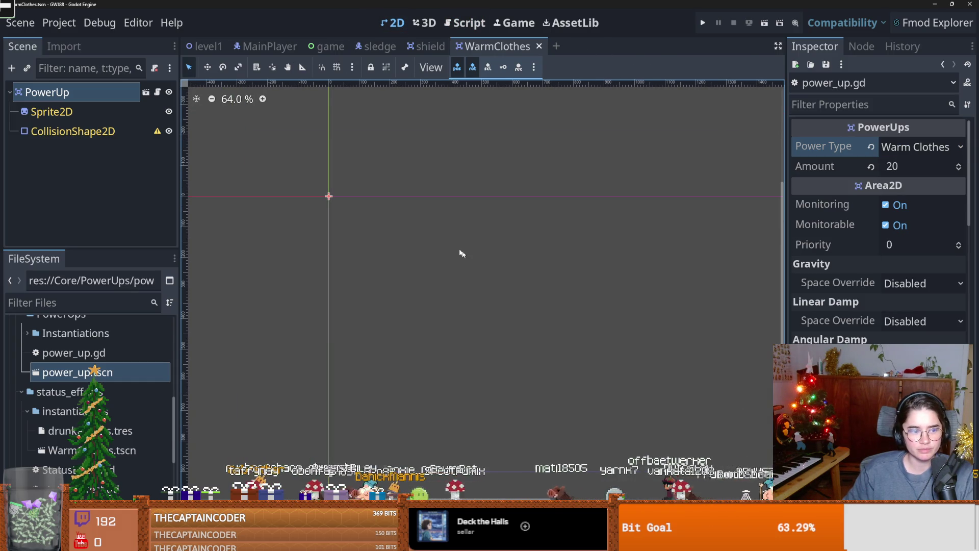
scroll(408, 223, up, 5)
click(118, 112)
click(958, 148)
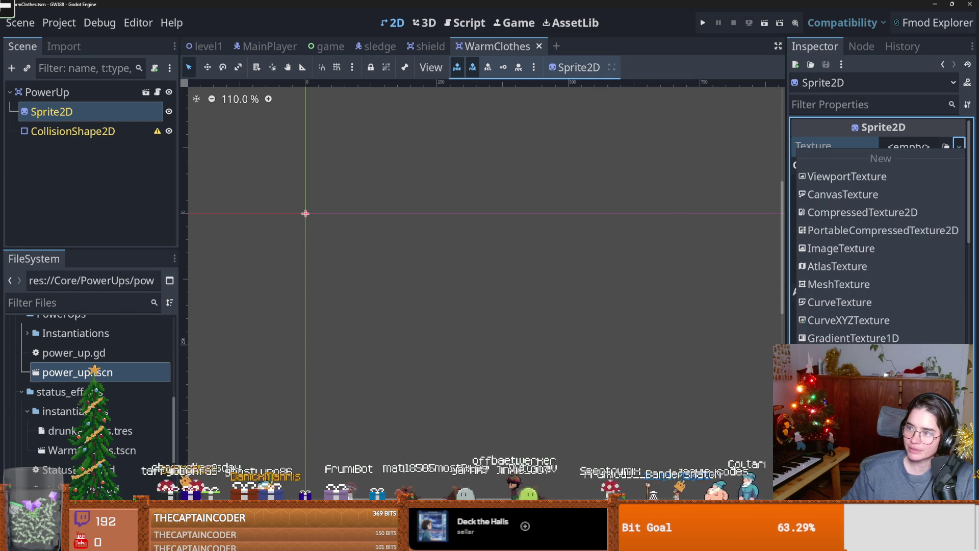
text(warm)
key(Return)
key(ctrl+s)
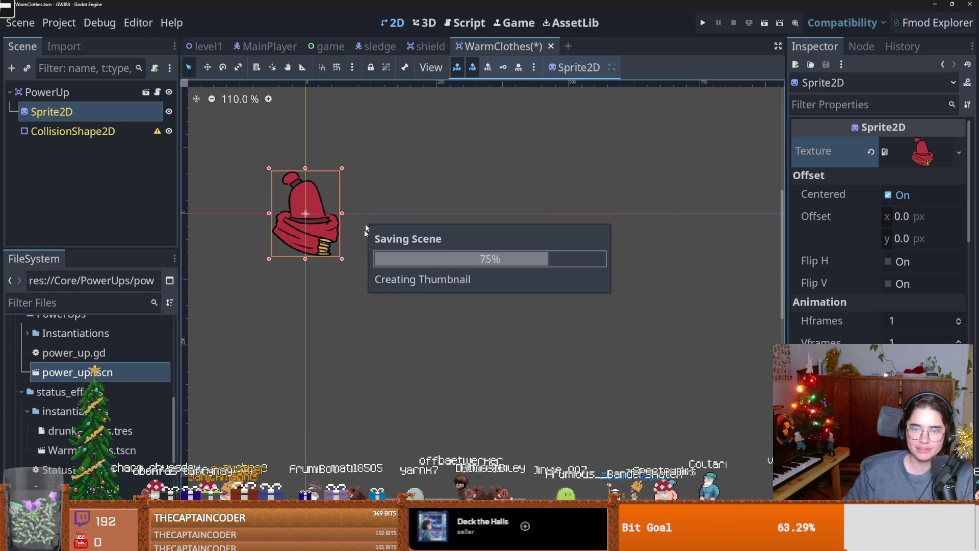
Give CollisionShape2D a new CircleShape2D enlarged to cover the sprite, and save the scene.
click(76, 131)
click(959, 147)
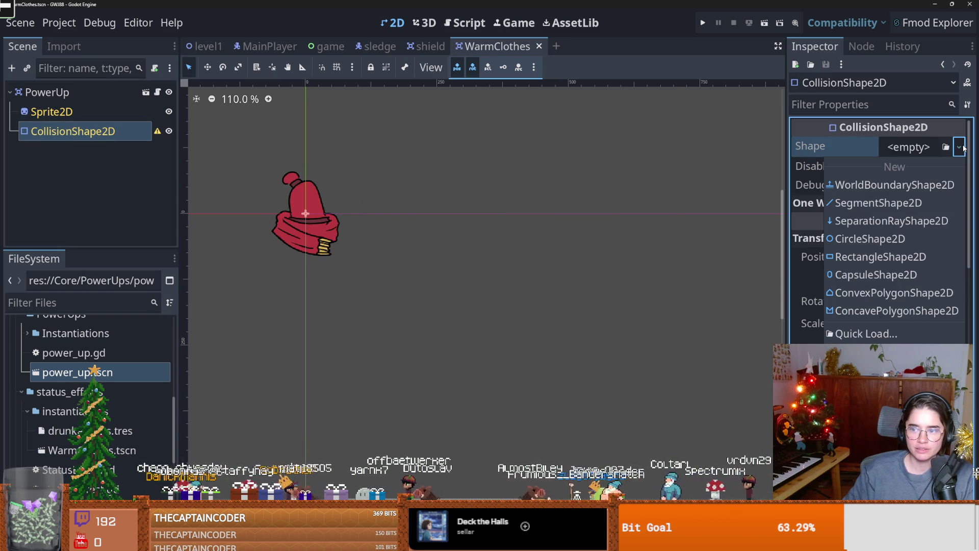
click(870, 239)
drag(311, 216, 351, 217)
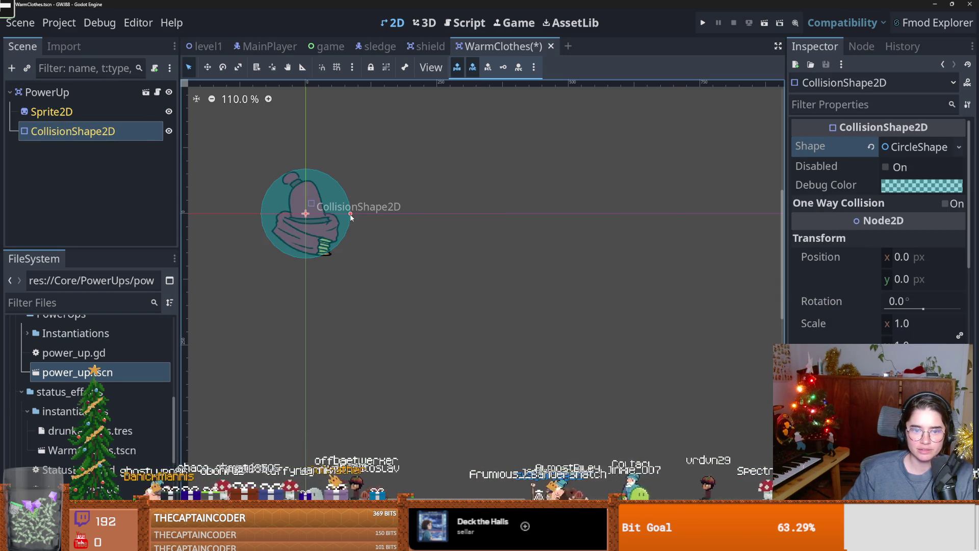
click(416, 167)
key(ctrl+s)
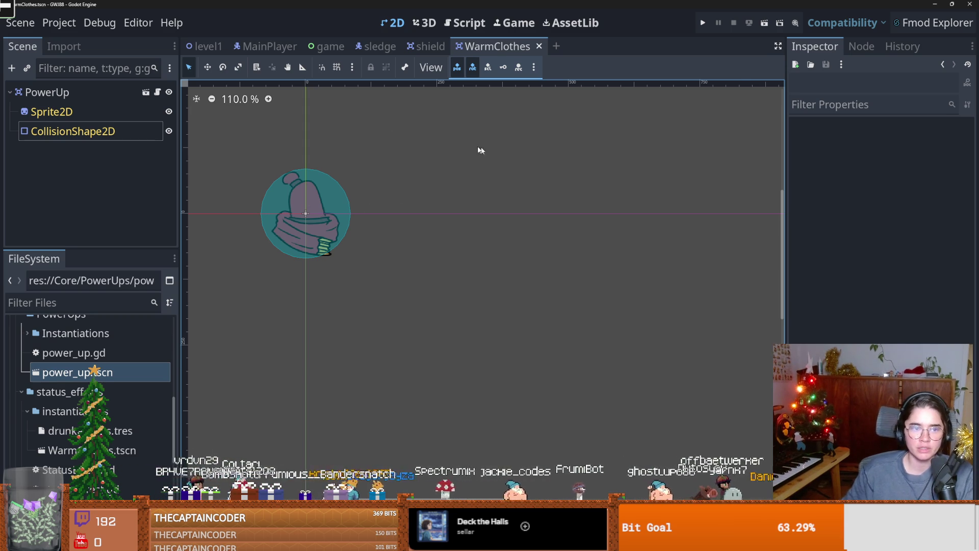
Open power_up.gd to view its PowerUpTypes enum: None, Speed, Shield, Alcohol, WarmClothes.
scroll(412, 139, left, 2)
click(158, 92)
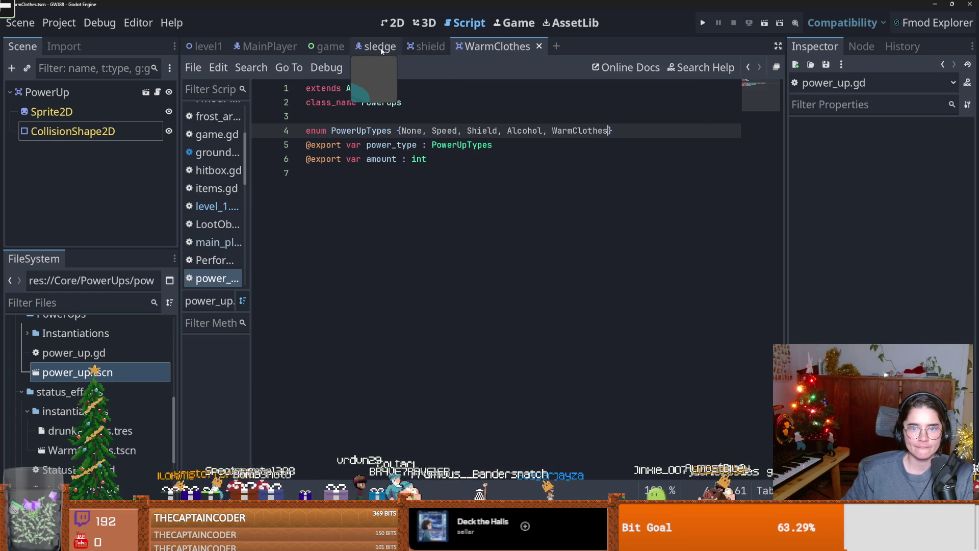
In MainPlayer's hitbox.gd, add a PowerUps.PowerUpTypes.WarmClothes: case after the Alcohol case.
click(265, 46)
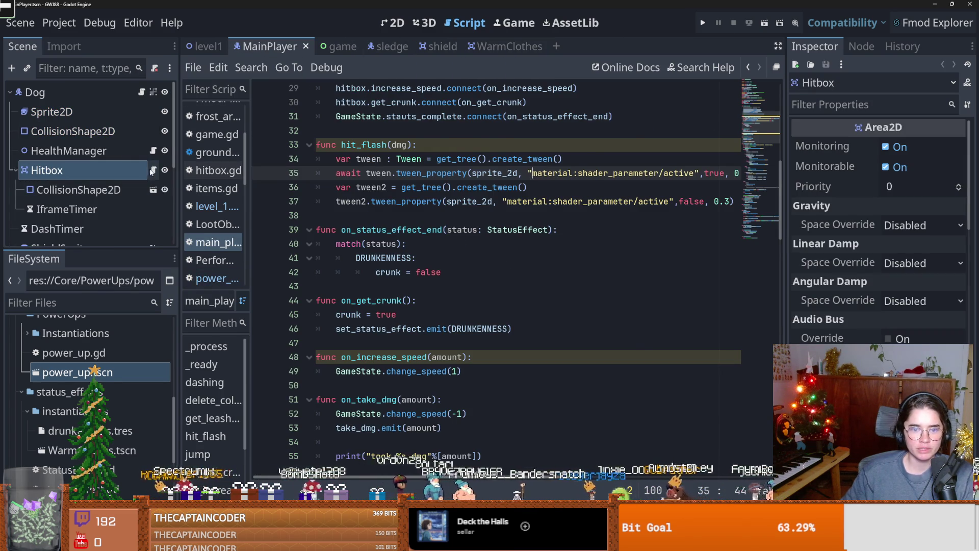
click(152, 170)
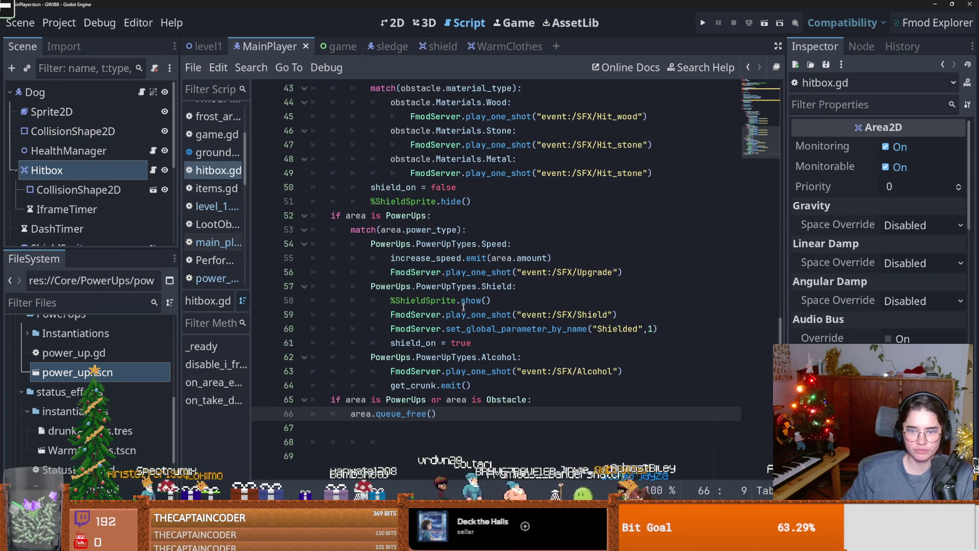
click(517, 386)
key(Return)
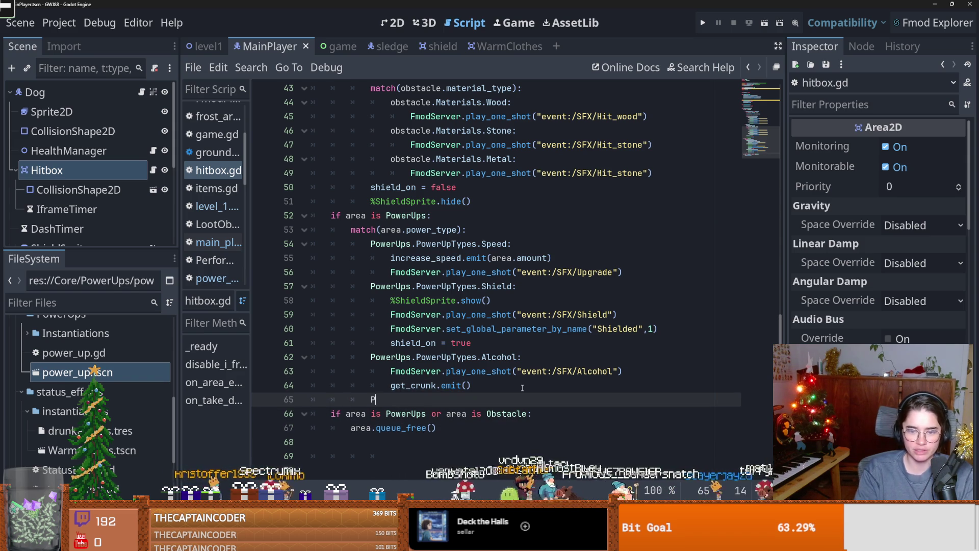
key(Return)
text(.Po)
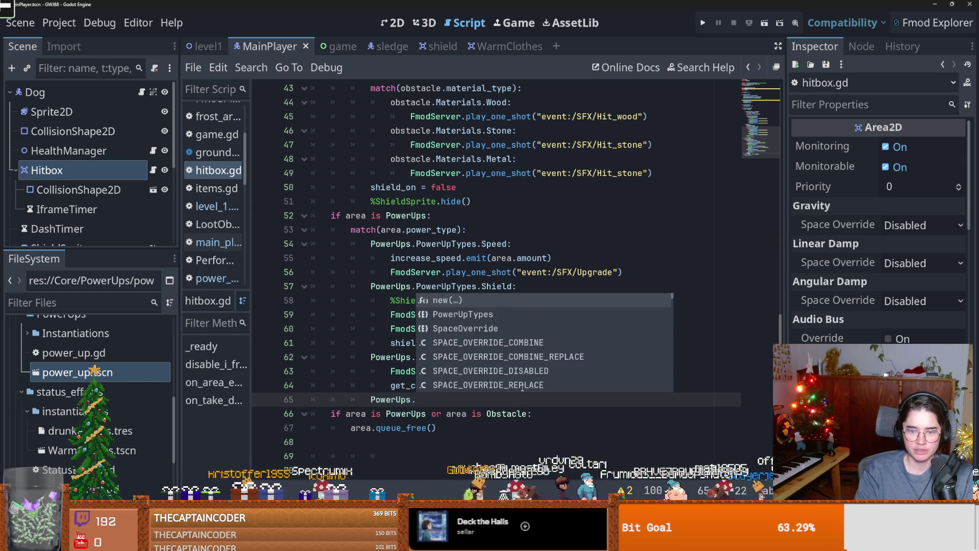
key(Return)
text(.W)
key(Return)
text(:)
key(Return)
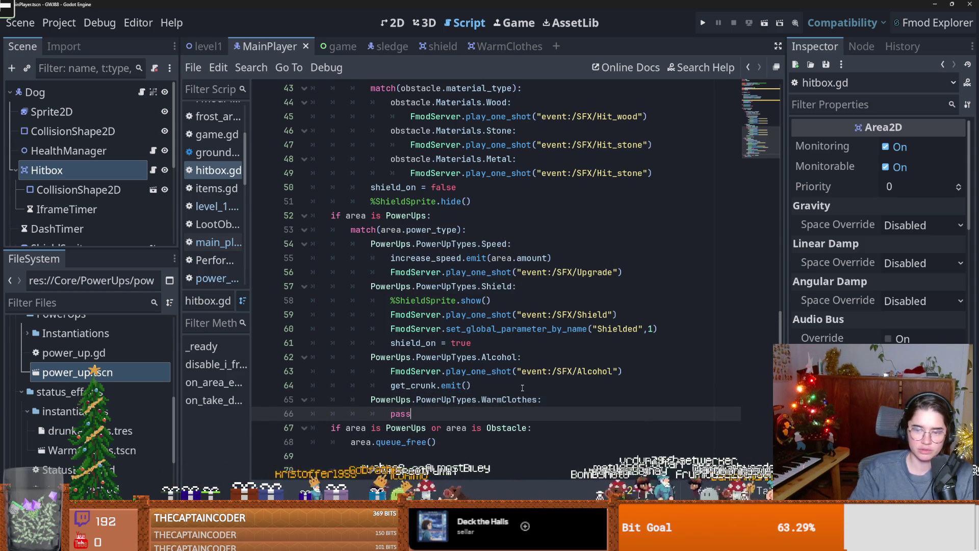
Have the case call GameState.decrease_frost.emit(area.amount), then jump to GameState.gd's signals.
scroll(461, 374, down, 1)
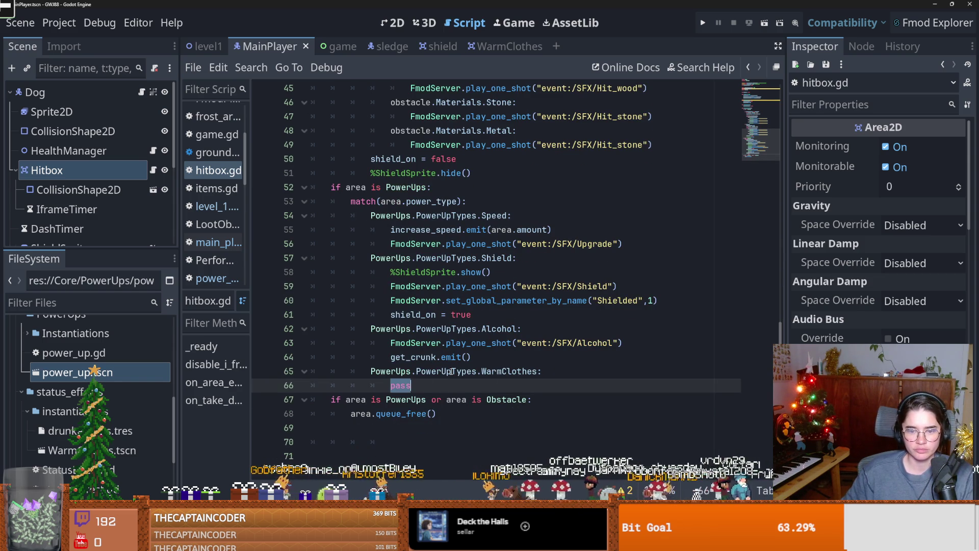
text(GameState.)
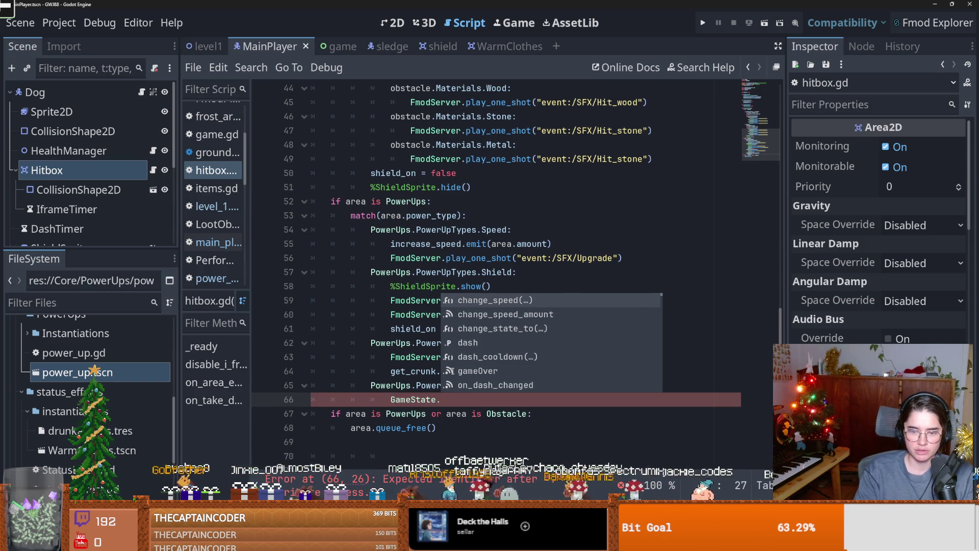
text(wasm)
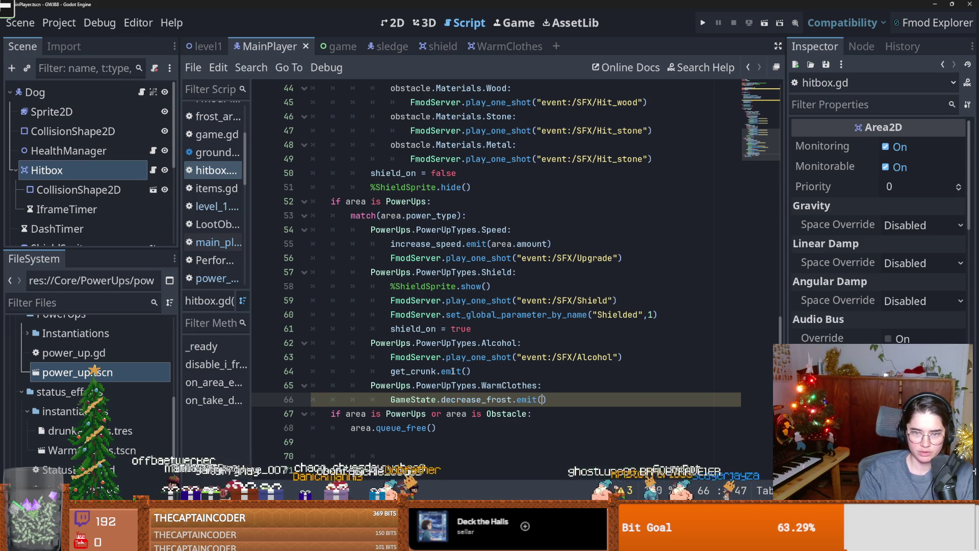
text(.amount)
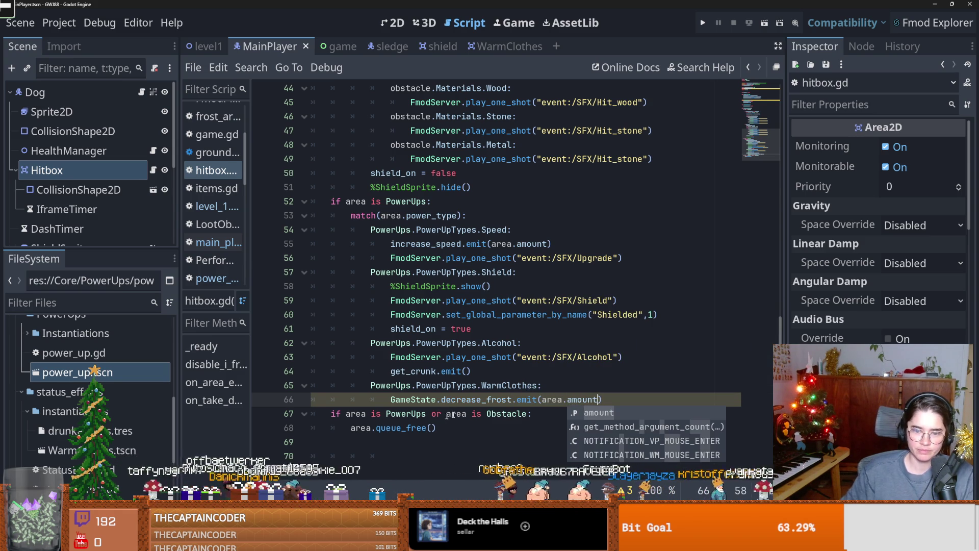
double_click(447, 400)
ctrl+click(447, 400)
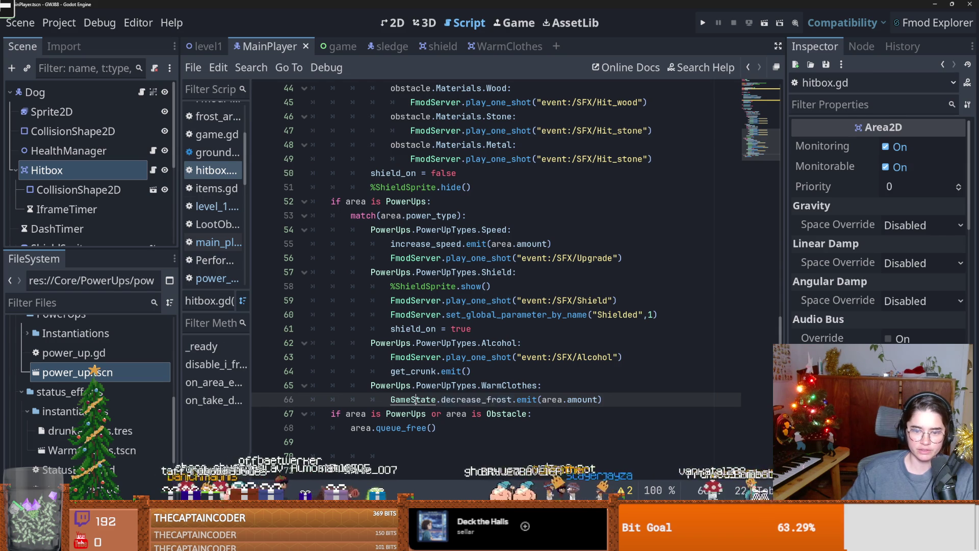
click(367, 316)
Add 'signal decrease_frost(amount)' on line 17 of GameState.gd, then open level1's avalanche.gd.
text(signal change_speed_amount)
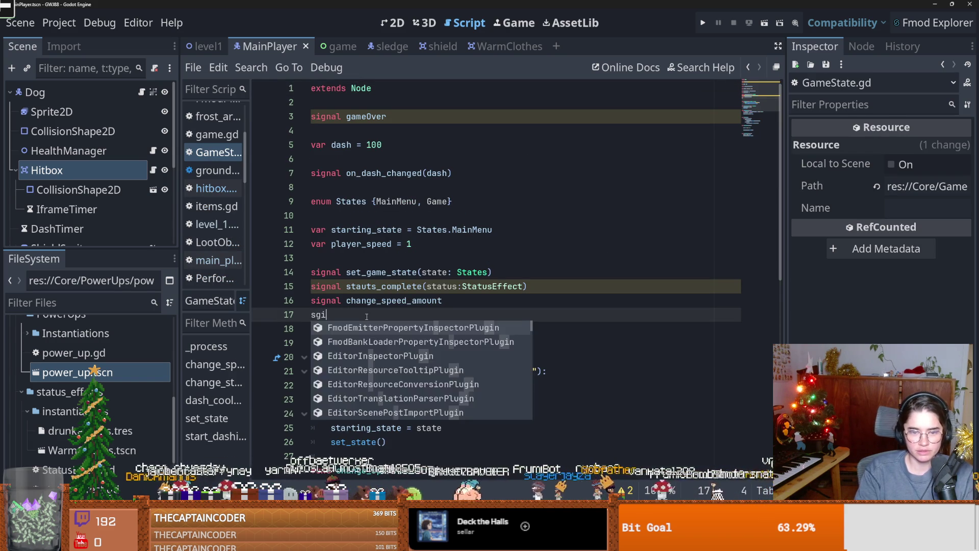
text( decrease_frost(amo)
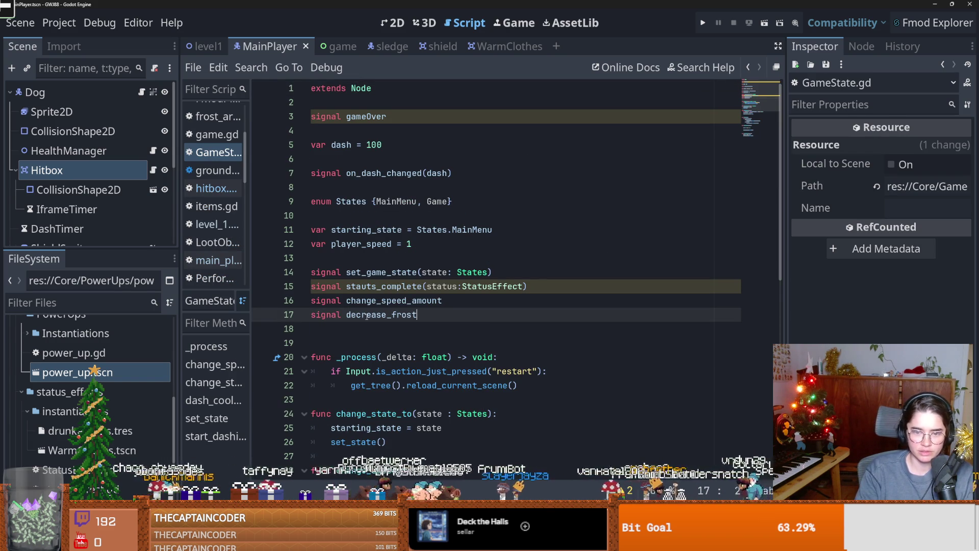
text(unt)
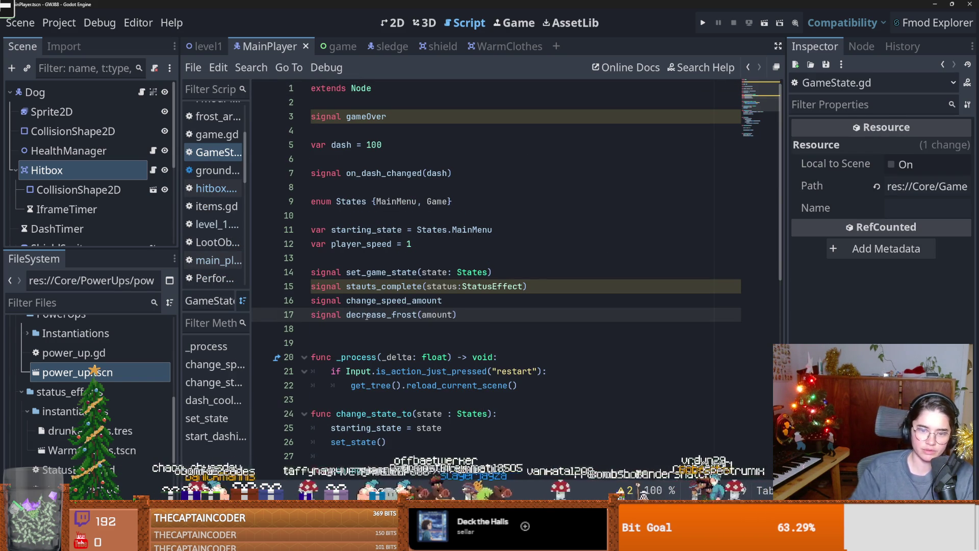
double_click(367, 316)
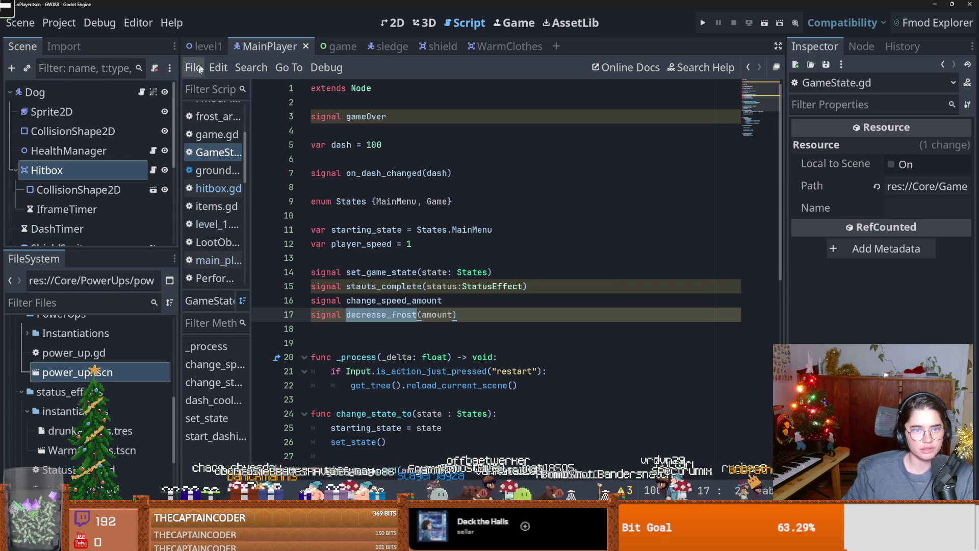
click(204, 46)
click(153, 209)
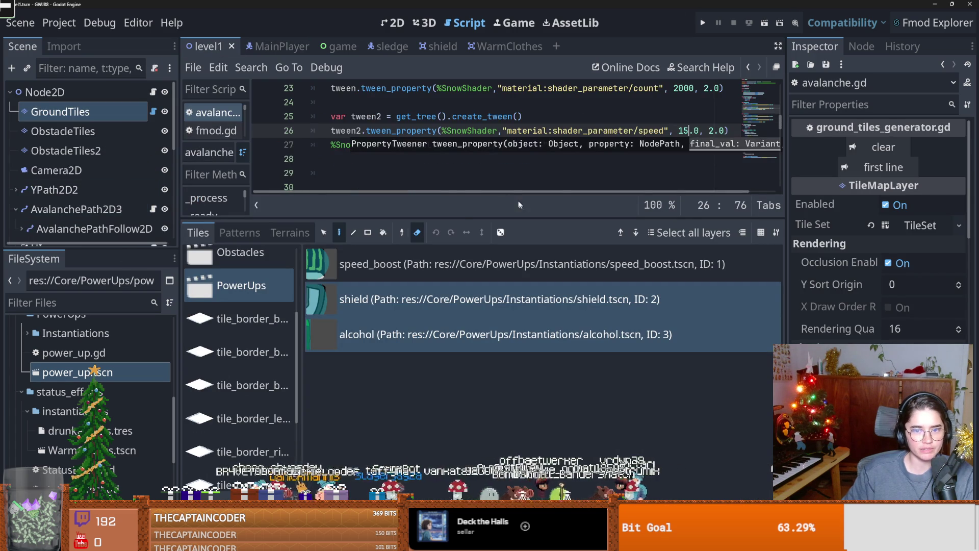
drag(461, 217, 490, 406)
scroll(612, 204, up, 5)
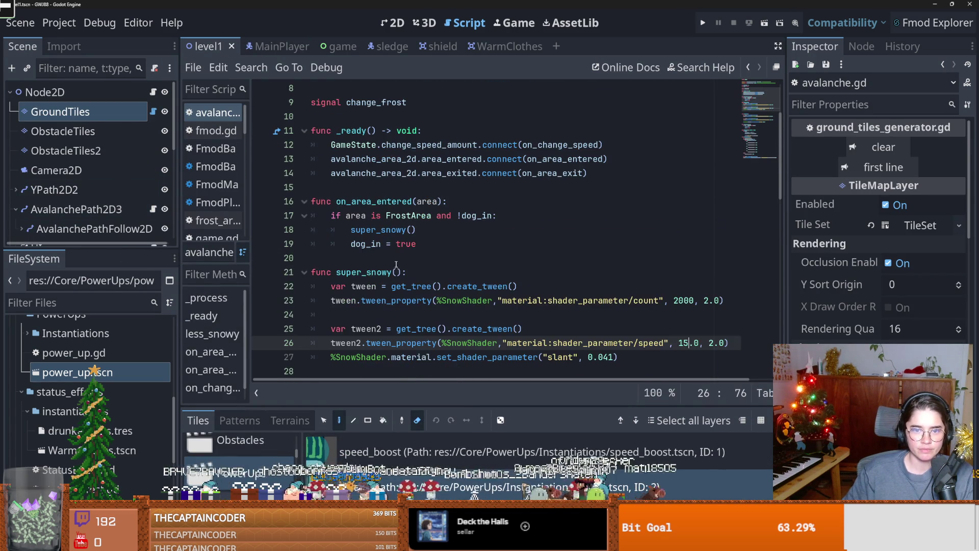
Add a GameState.decrease_frost.connect() call after the area-exit connection in _ready.
click(612, 177)
key(Return)
text(GameState.decrease_frost.conenct)
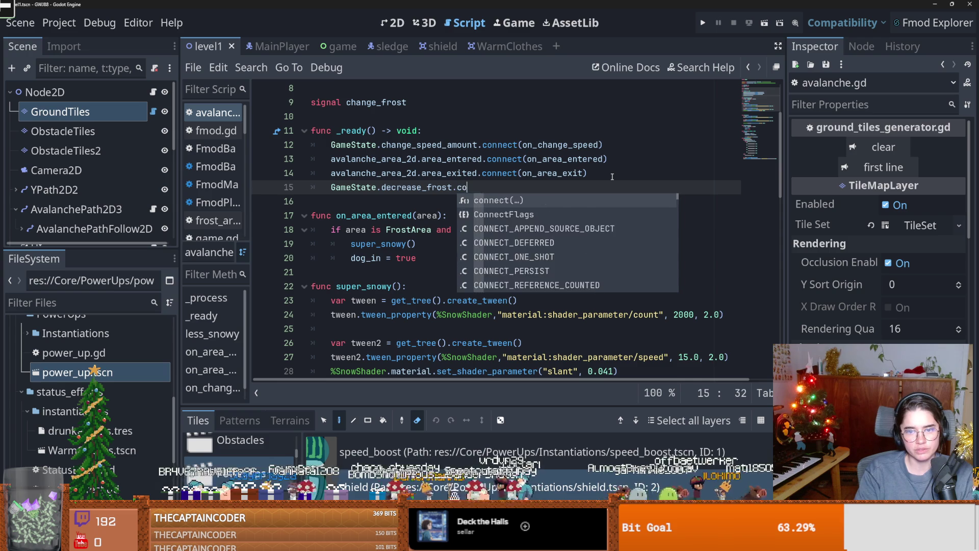
key(BackSpace)
key(BackSpace)
key(BackSpace)
text(nect)
key(Return)
Below _ready, create a decrease_frost() function stub with a pass body.
scroll(612, 176, down, 8)
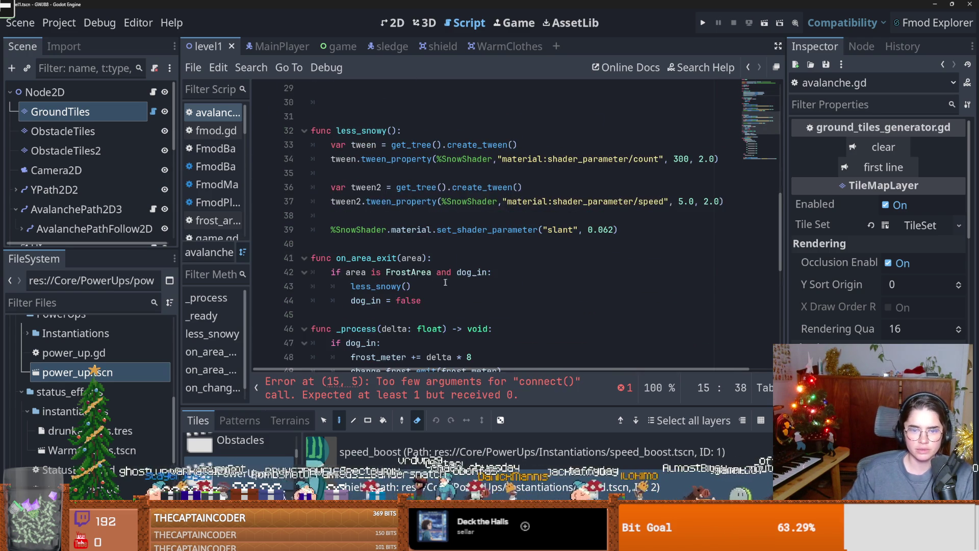
scroll(394, 256, down, 4)
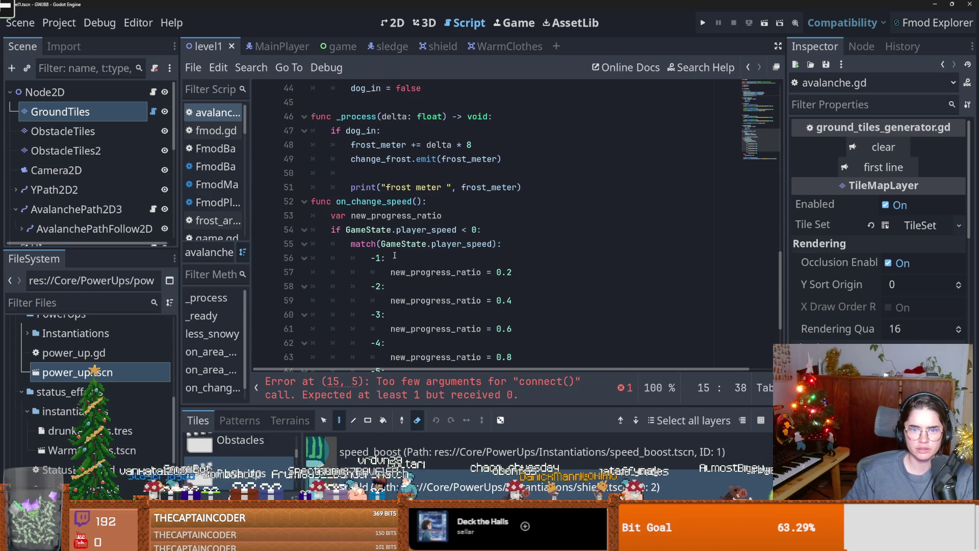
scroll(529, 229, up, 1)
drag(529, 229, 351, 229)
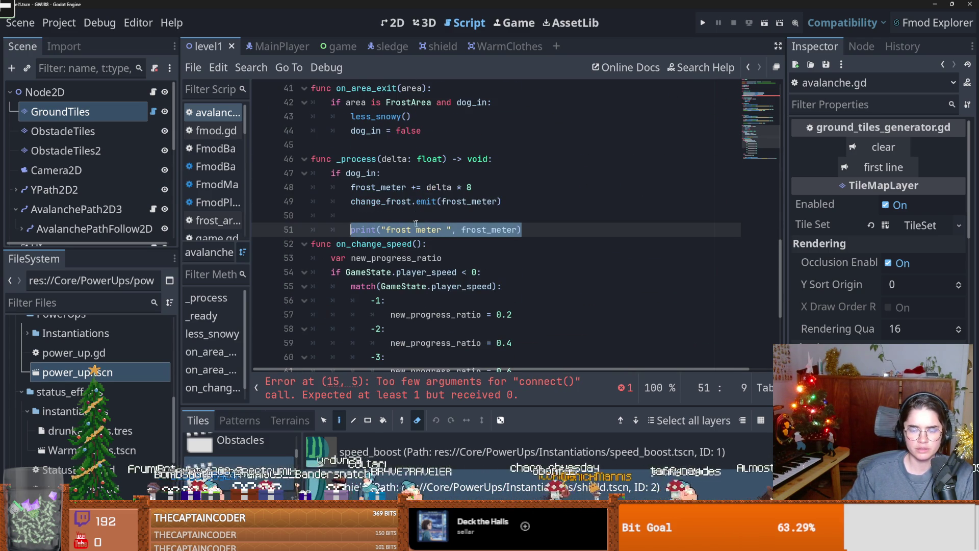
scroll(446, 235, up, 13)
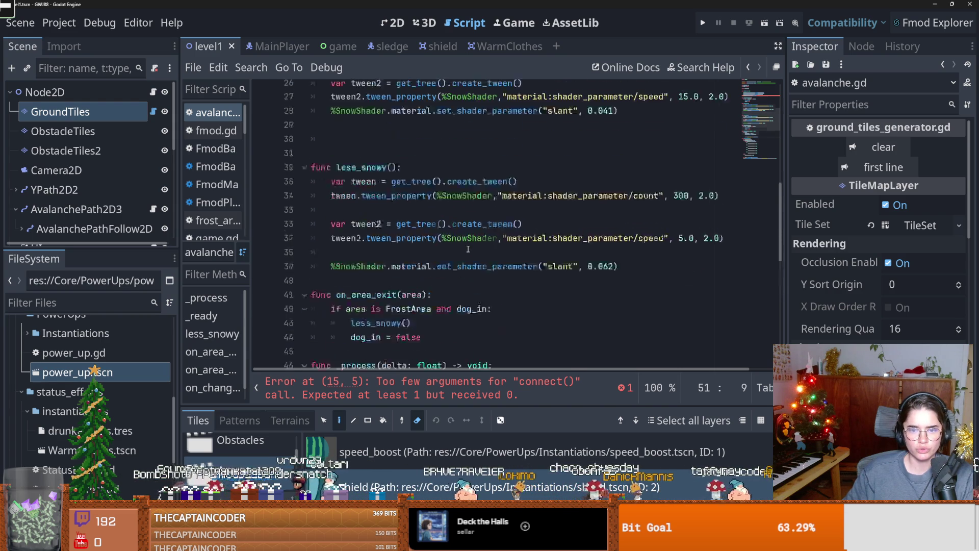
scroll(468, 249, down, 5)
scroll(468, 249, up, 3)
click(339, 202)
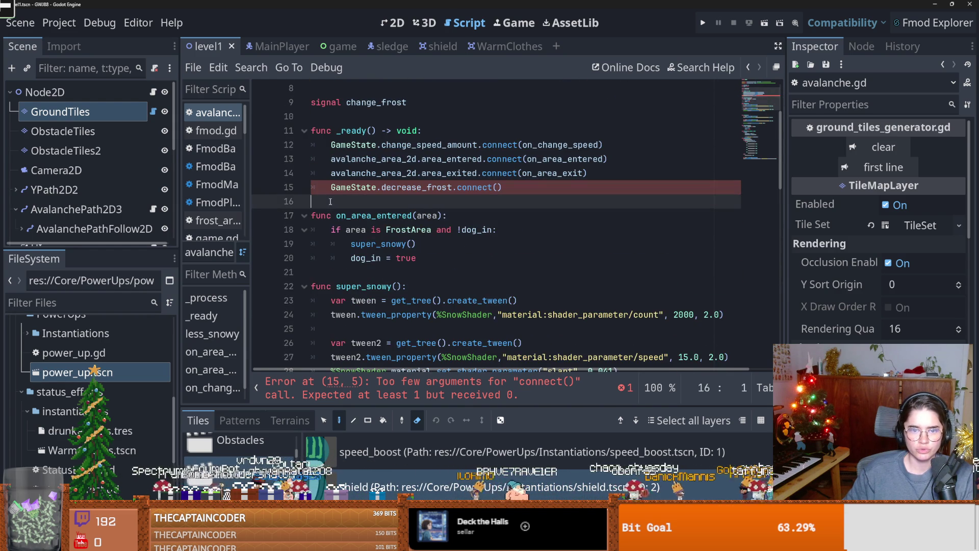
key(Return)
key(Return)
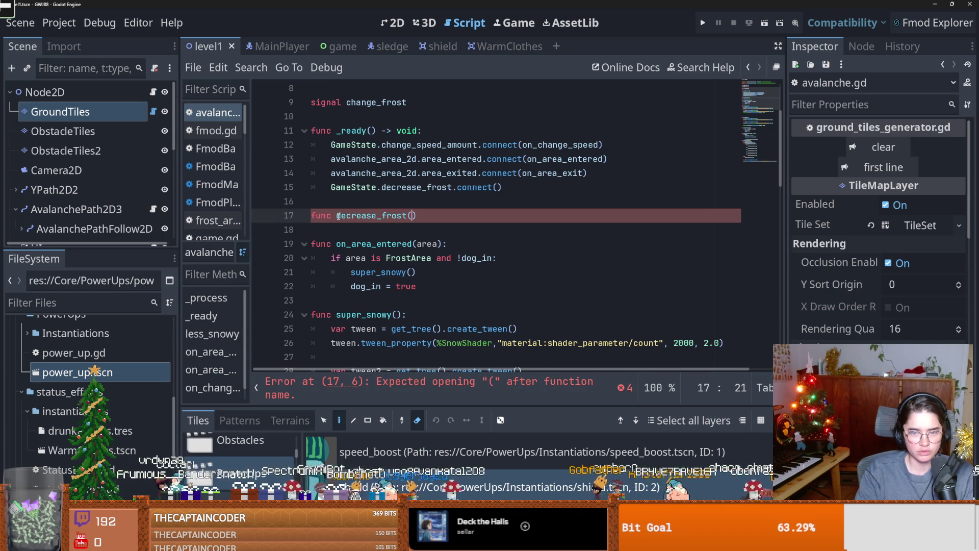
text():)
key(Return)
text(pass)
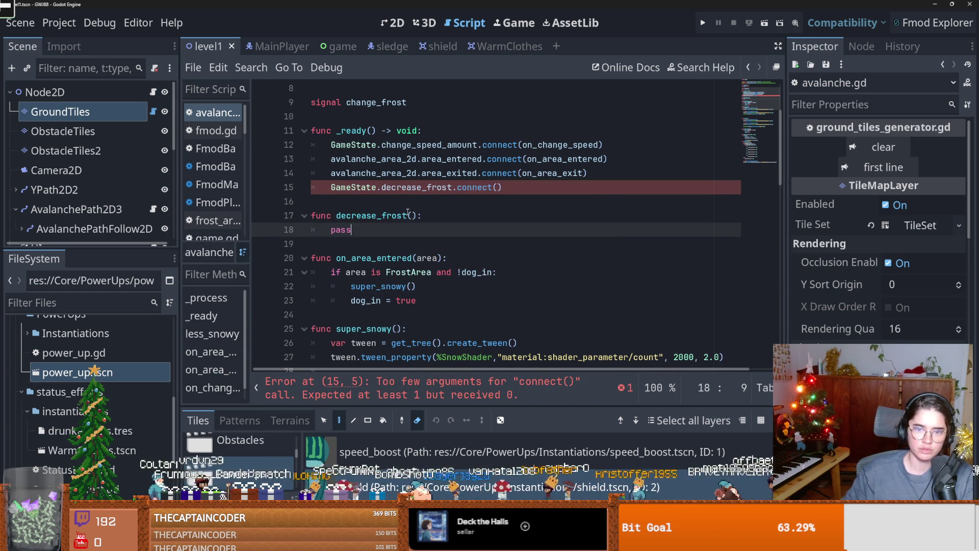
Rename the function on_decrease_frost and give it an amount parameter.
click(414, 215)
text(amount)
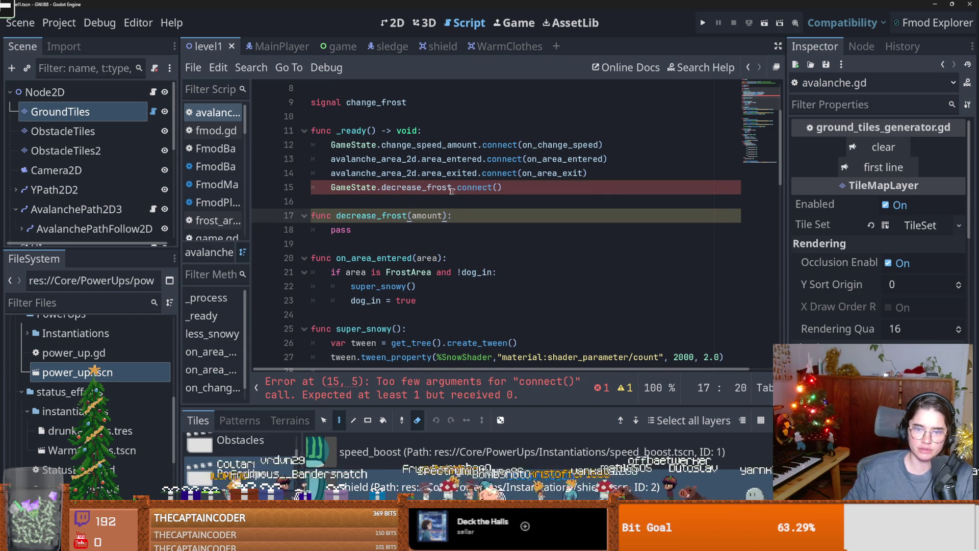
click(335, 217)
text(on_)
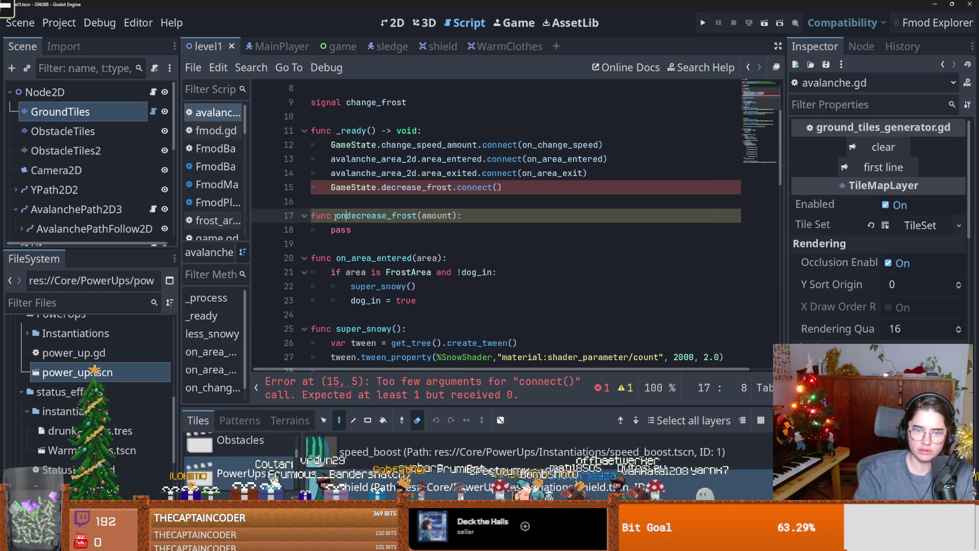
click(401, 216)
scroll(442, 250, up, 2)
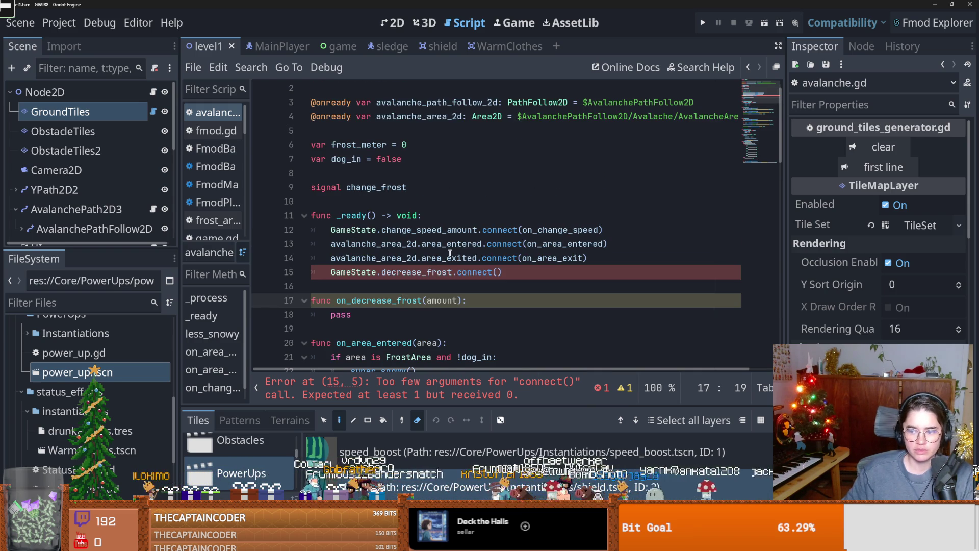
scroll(385, 170, up, 1)
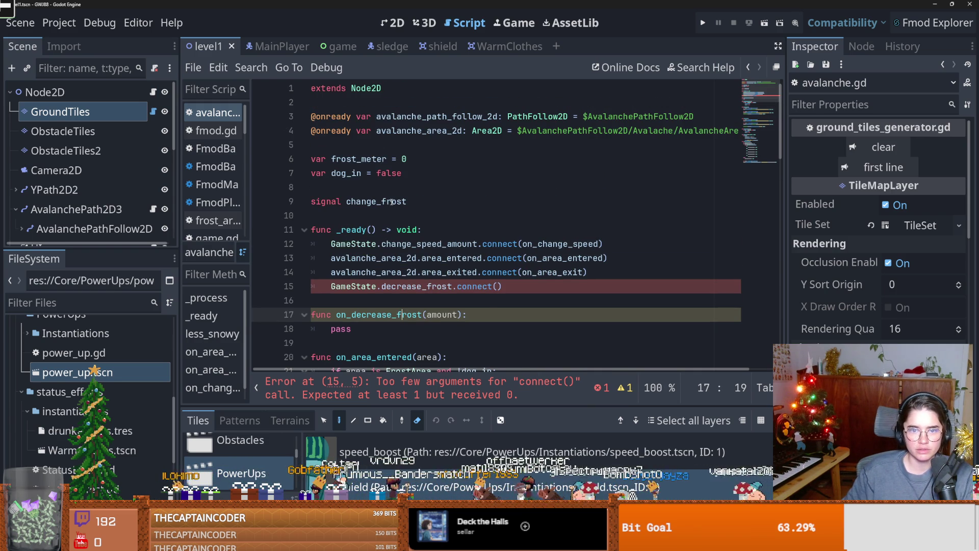
Replace pass with 'frost_meter -= amount' in the handler body.
double_click(360, 159)
key(ctrl+c)
double_click(341, 329)
key(ctrl+v)
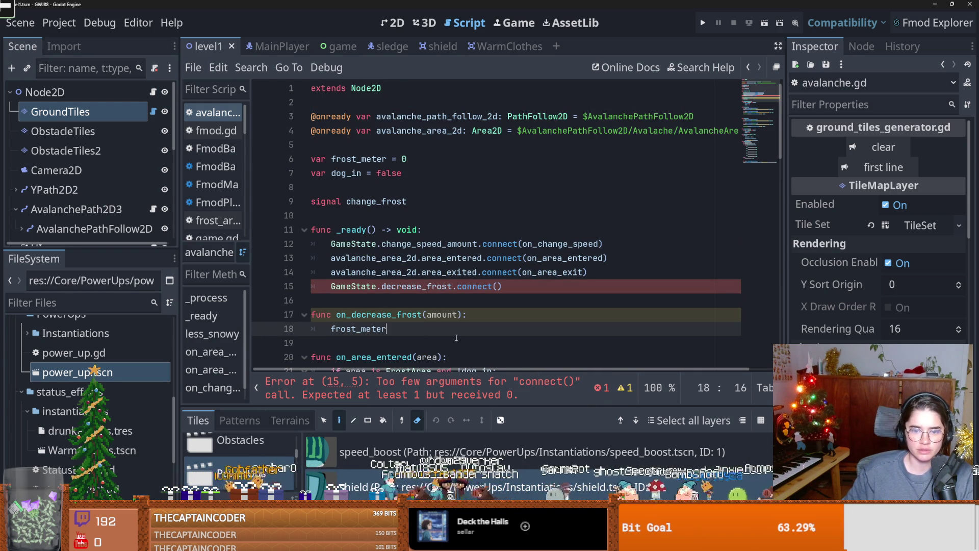
text(-= amount)
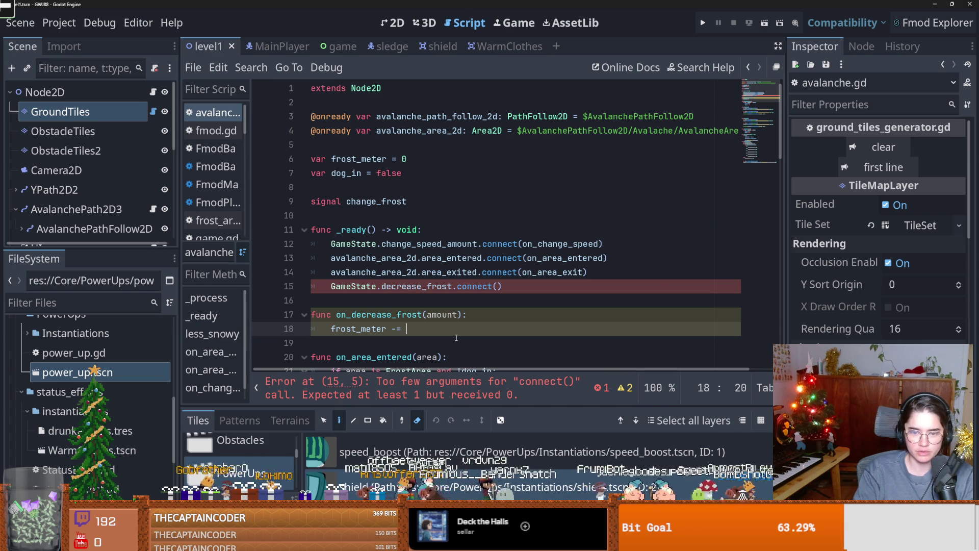
Pass on_decrease_frost into the connect() call and save the script and scene.
double_click(379, 315)
key(ctrl+c)
click(499, 286)
key(ctrl+v)
key(ctrl+s)
mouse_move(452, 405)
mouse_down()
mouse_move(453, 258)
mouse_move(453, 405)
mouse_up()
key(ctrl+s)
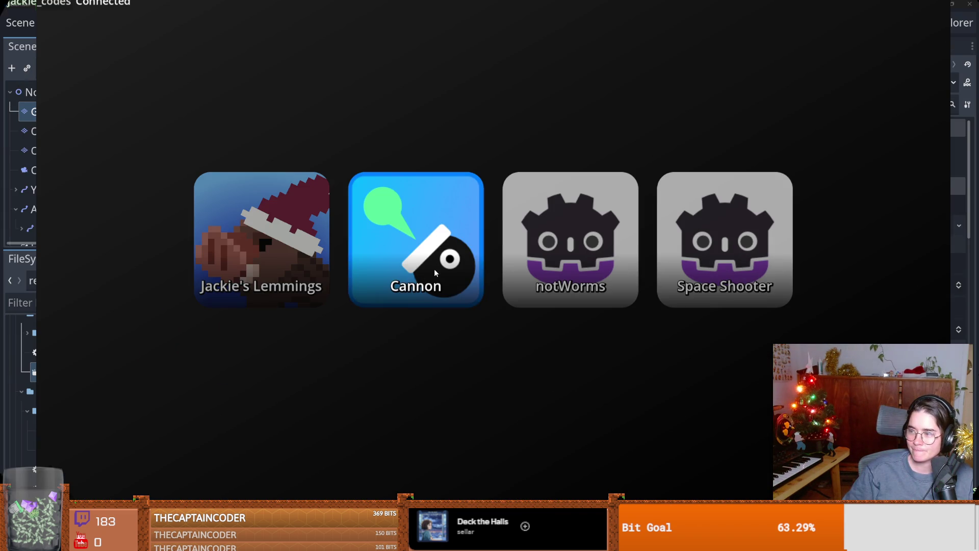
Launch the Cannon tile from the stream chat game launcher.
click(400, 246)
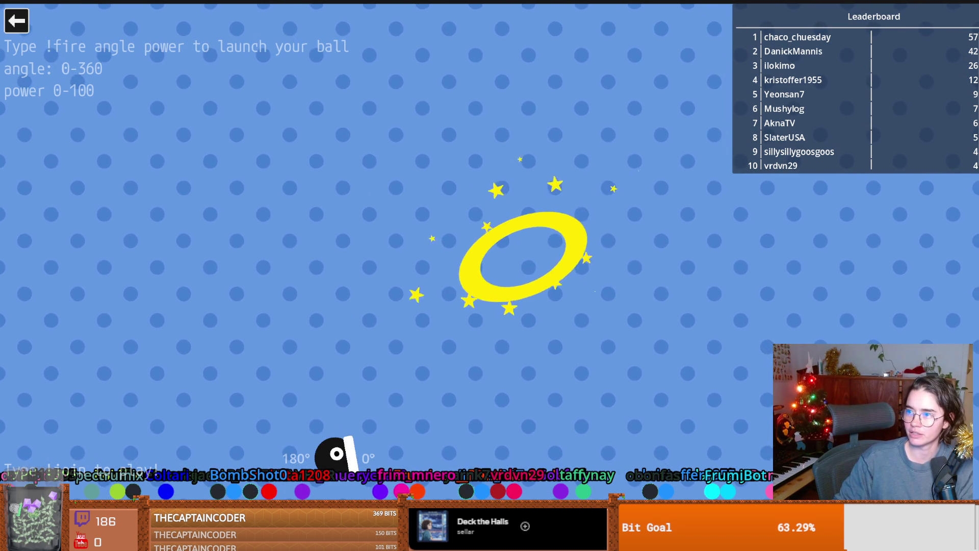
Close the Cannon game after chat has fired balls at the ring for a while.
key(Escape)
key(Escape)
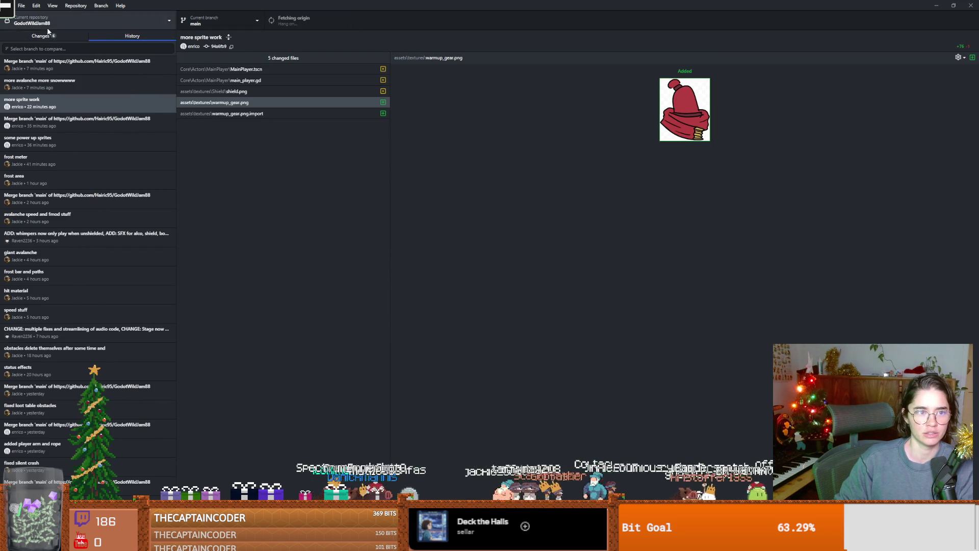
Commit the changed files with the summary 'warm power', then pull from and push to origin.
click(41, 36)
click(56, 461)
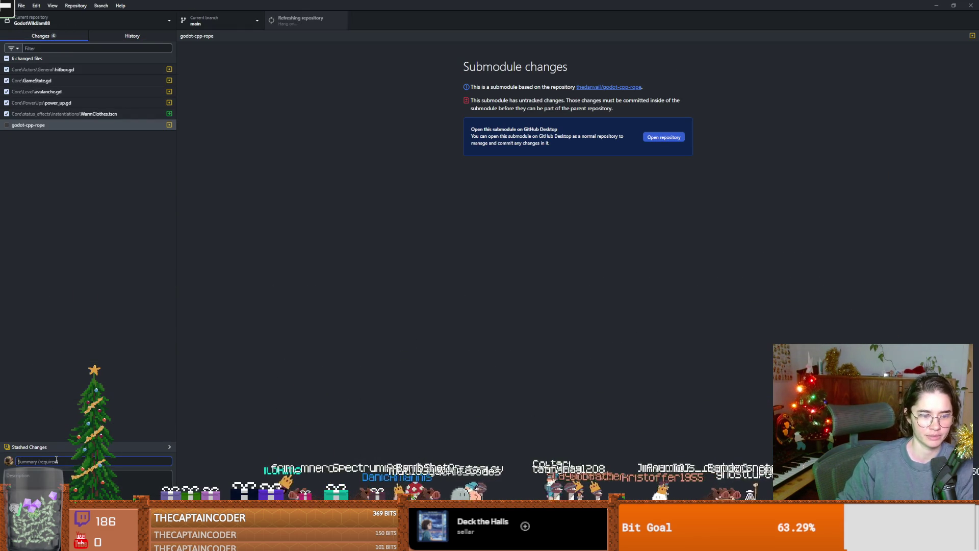
text(warm power)
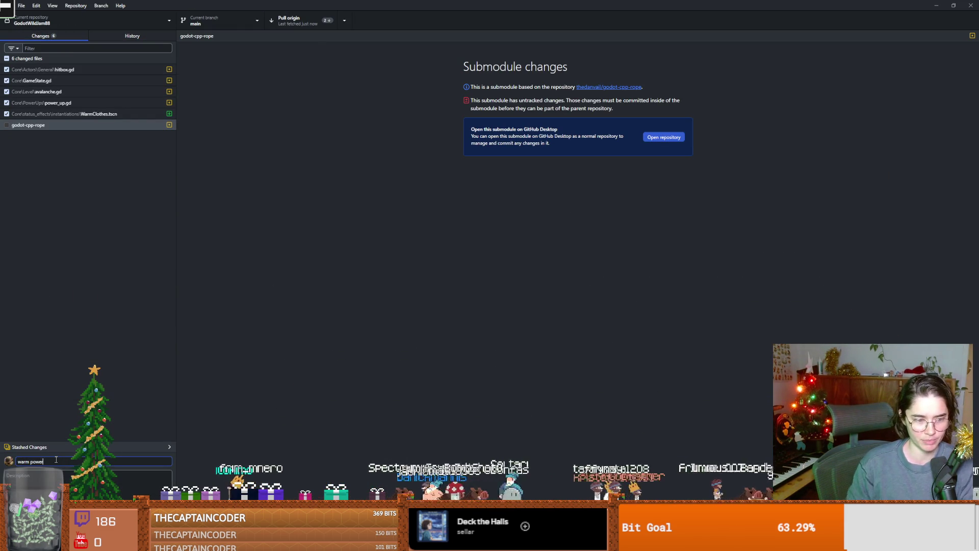
key(ctrl+Return)
click(289, 20)
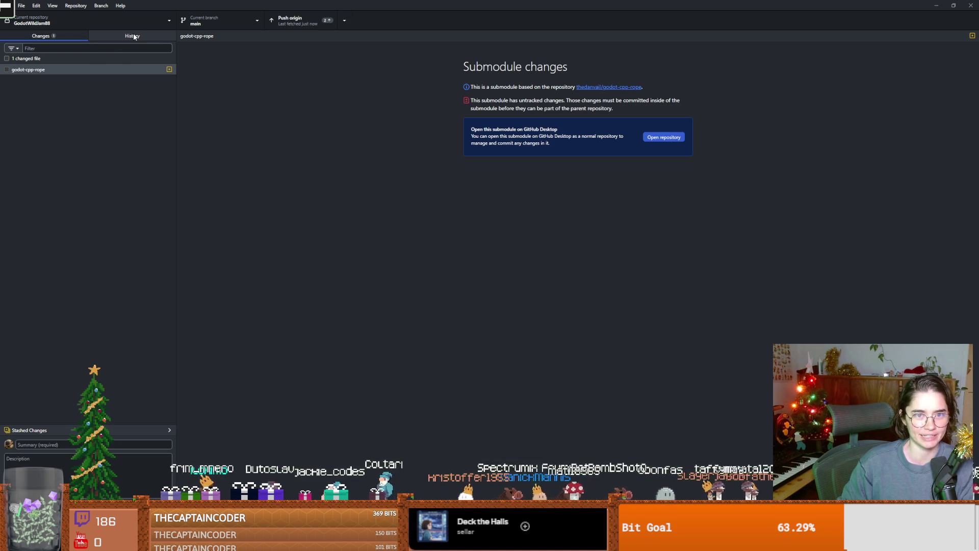
click(276, 23)
Browse the 'yeti added' commit's files, ending on the yeti.png sprite-sheet preview.
click(132, 36)
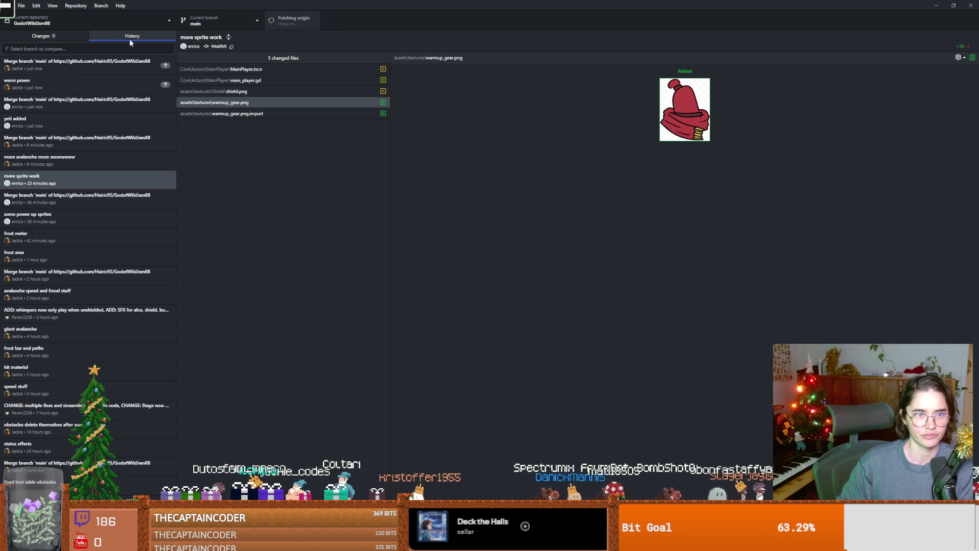
click(58, 118)
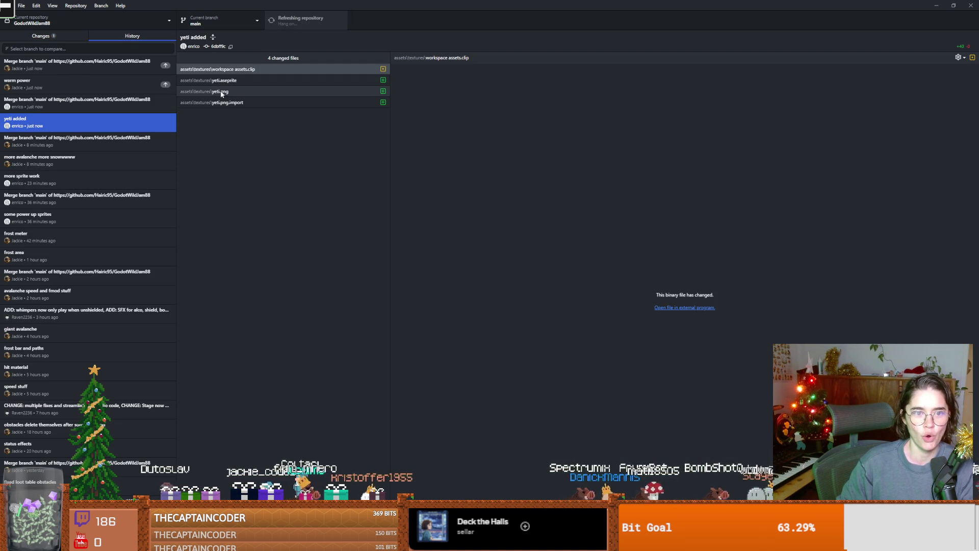
click(232, 94)
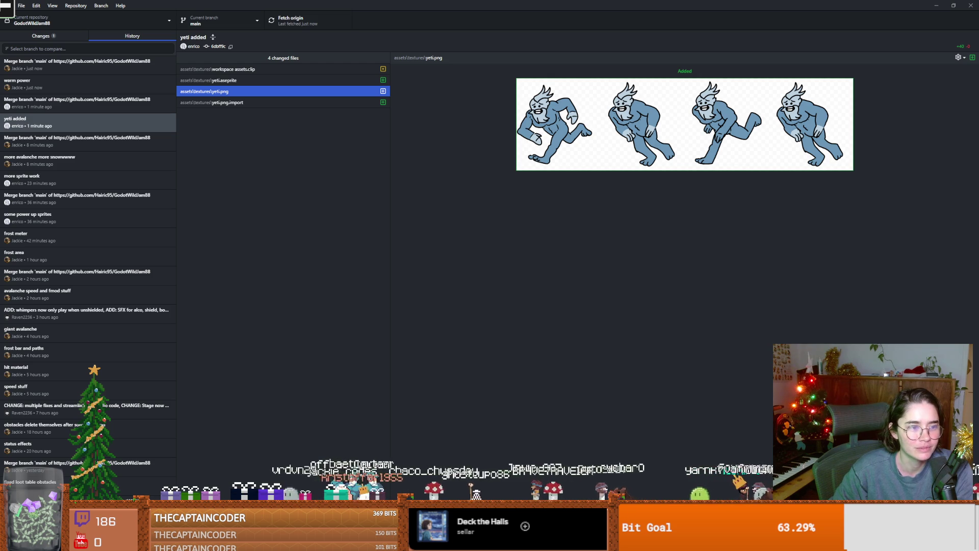
click(252, 69)
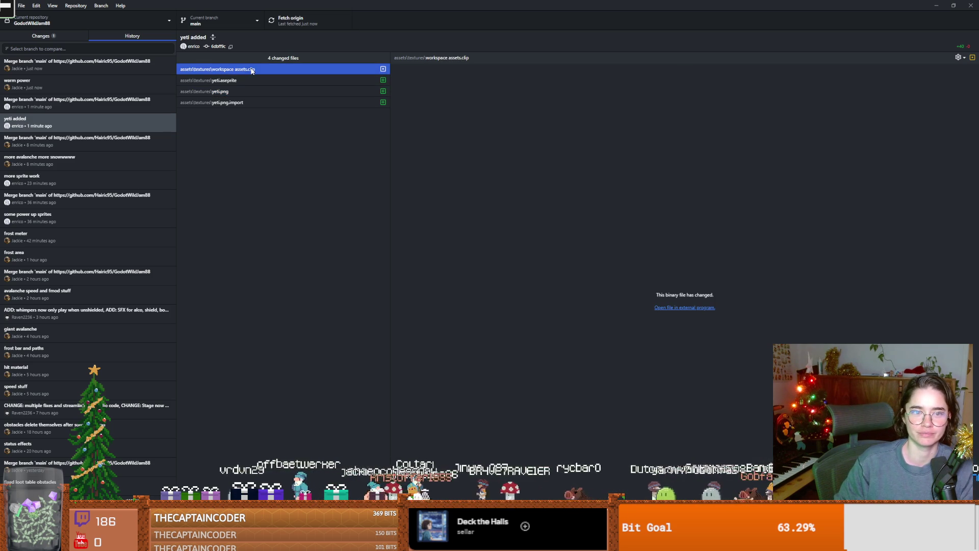
click(250, 81)
click(247, 91)
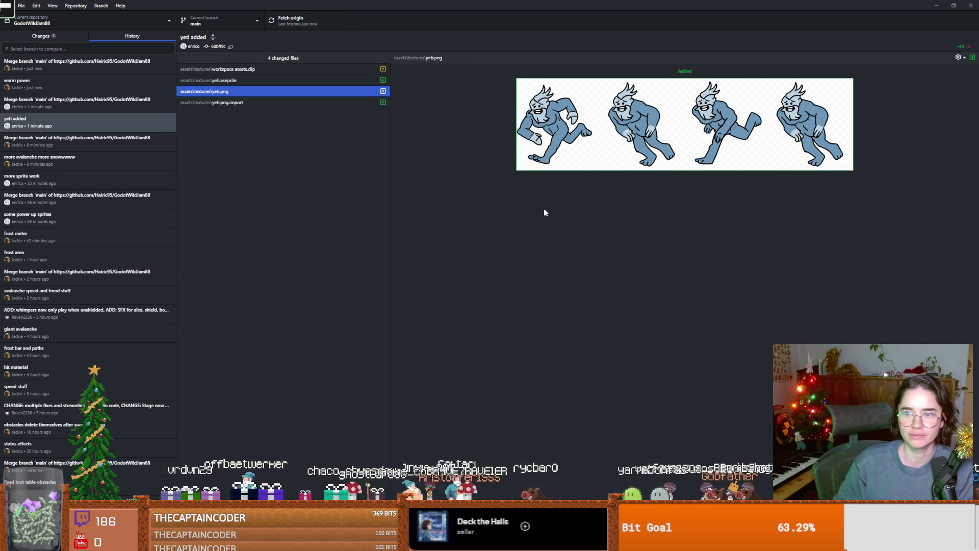
click(232, 84)
click(232, 91)
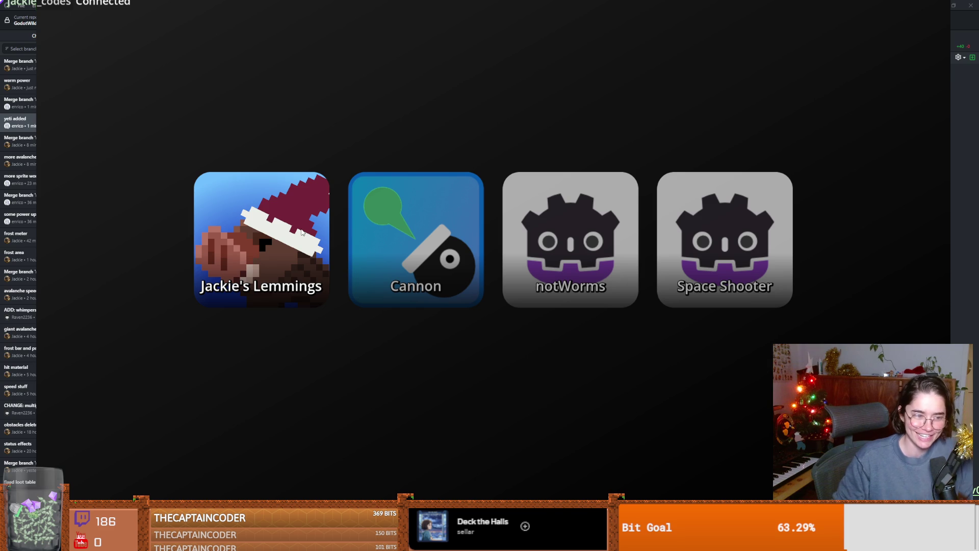
Launch the Cannon game again from the chat game launcher.
click(418, 248)
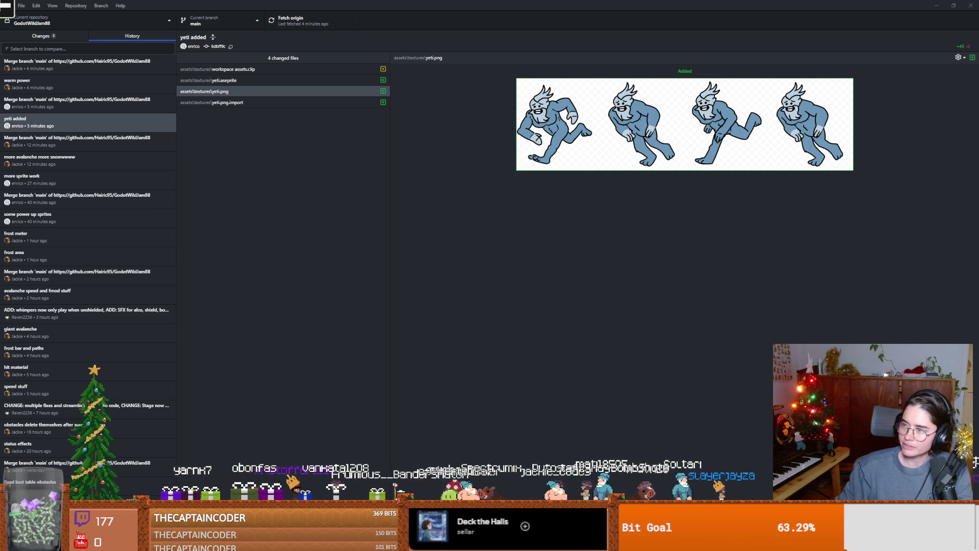
Switch to the Disco Elysium documentary, adjust its volume booster, and play it fullscreen.
key(alt+Tab)
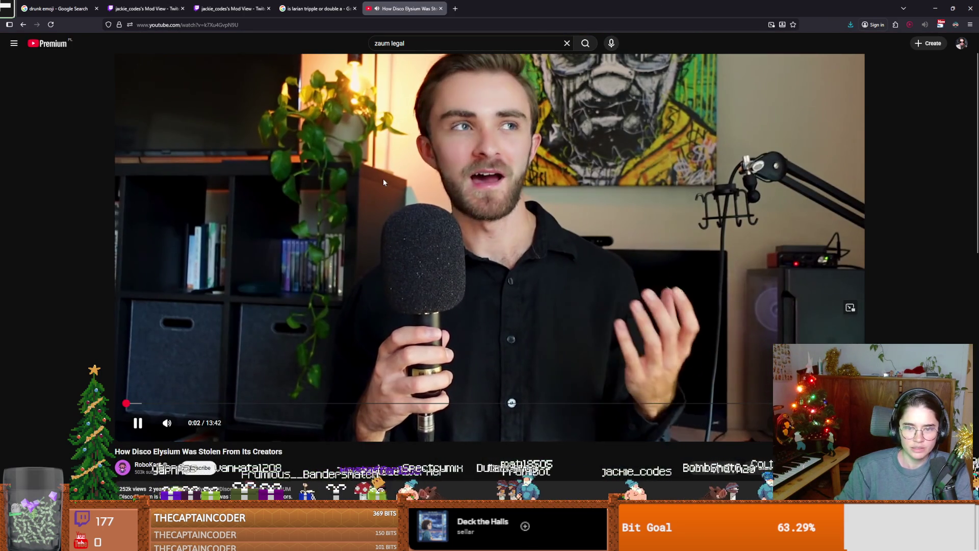
click(497, 203)
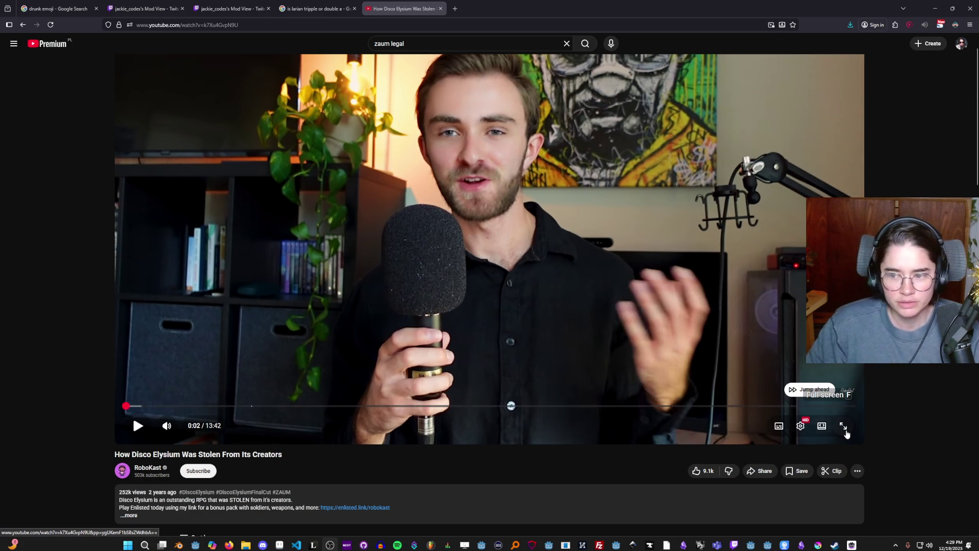
click(844, 429)
key(space)
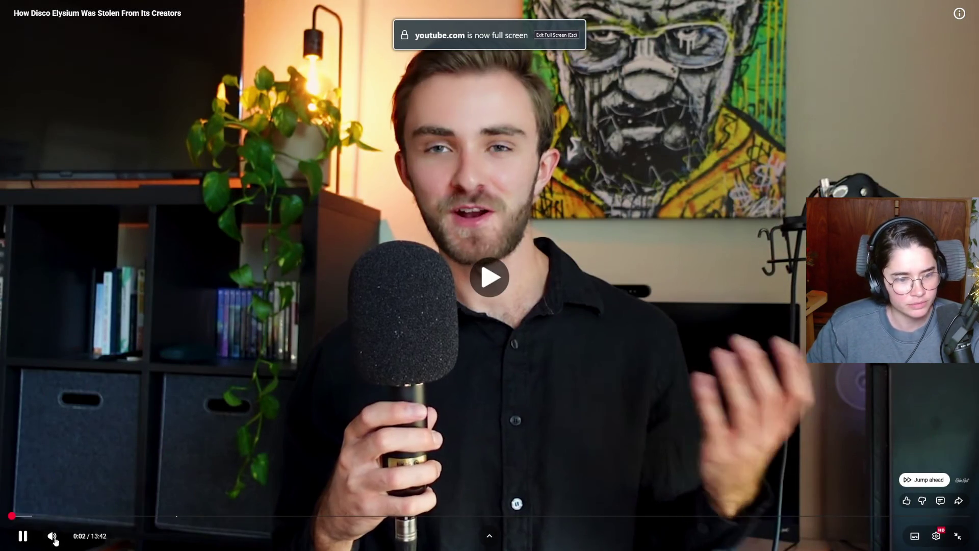
key(space)
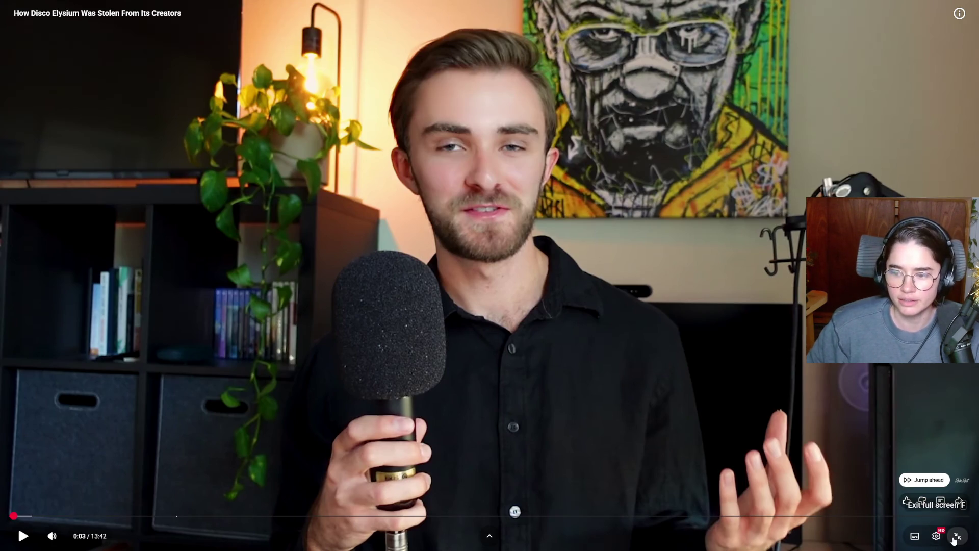
click(956, 537)
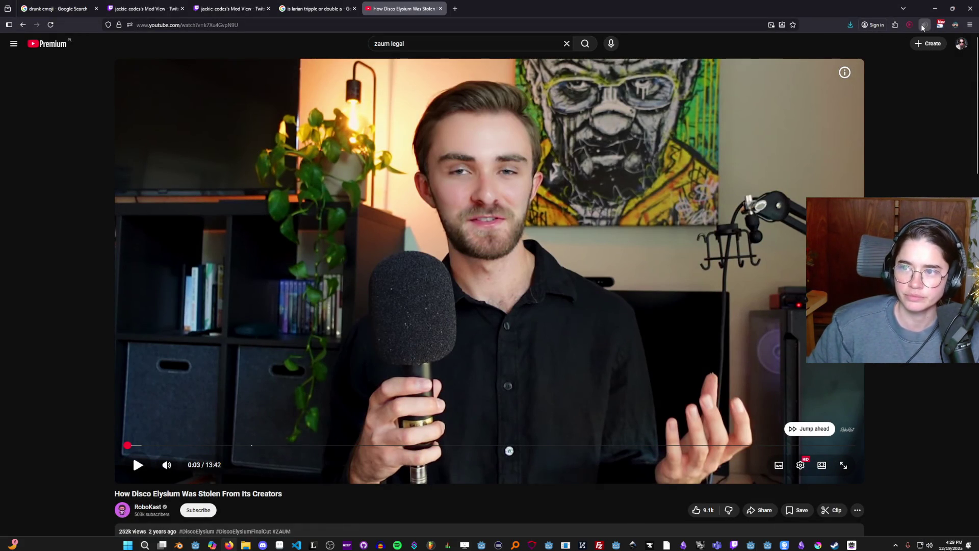
click(923, 28)
click(527, 193)
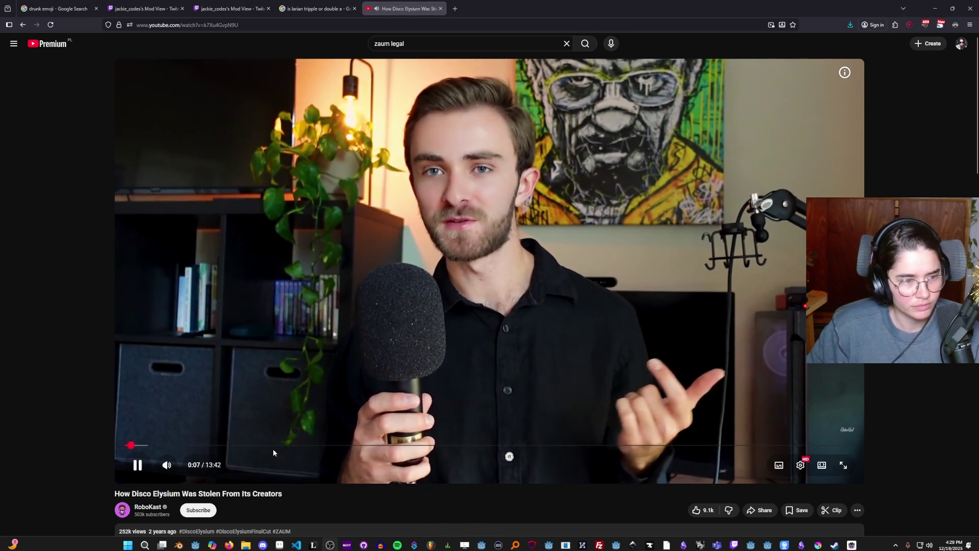
double_click(772, 427)
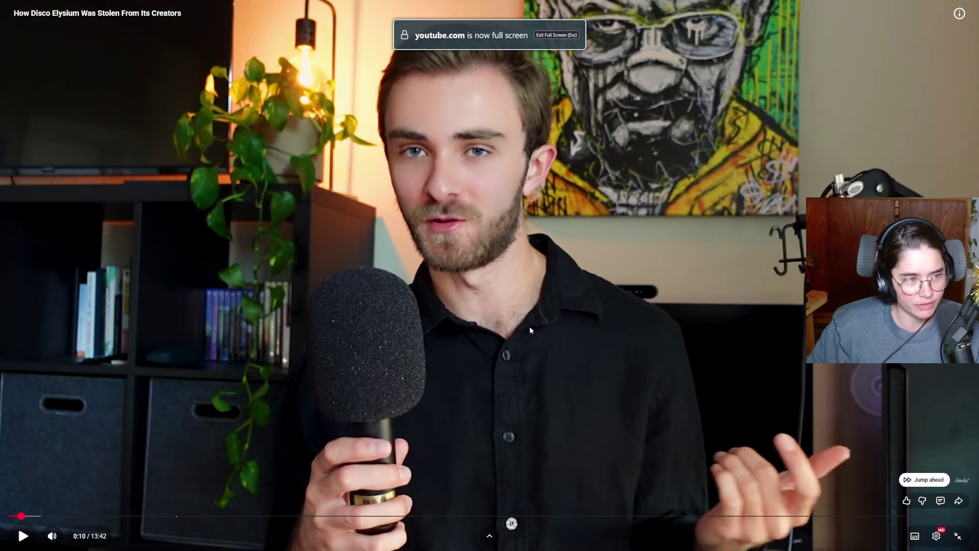
Resume the paused Disco Elysium documentary and keep it playing.
click(482, 309)
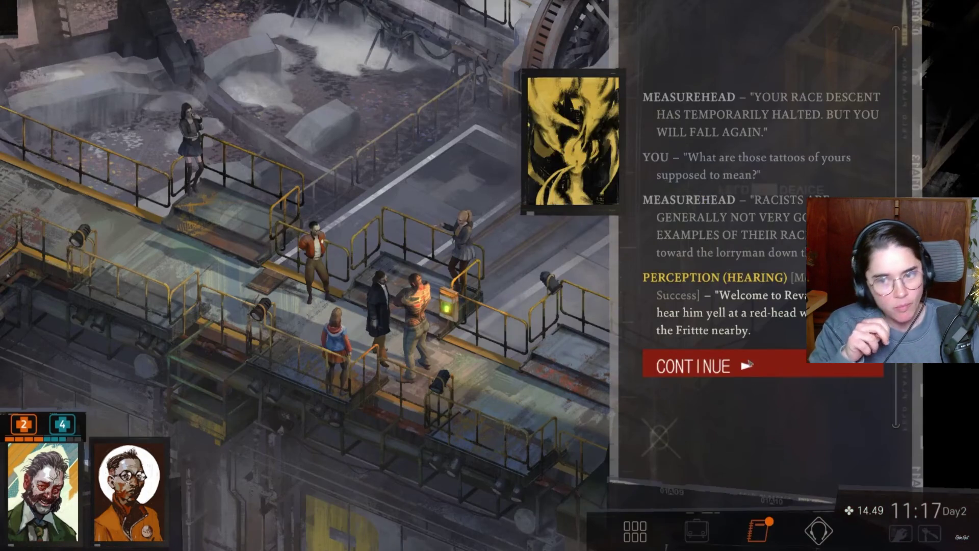
click(748, 365)
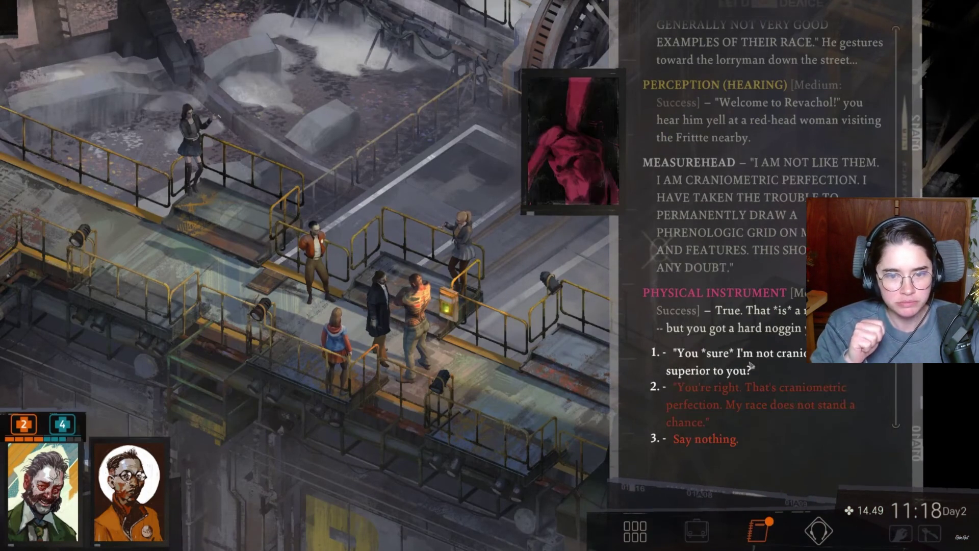
click(750, 364)
click(728, 370)
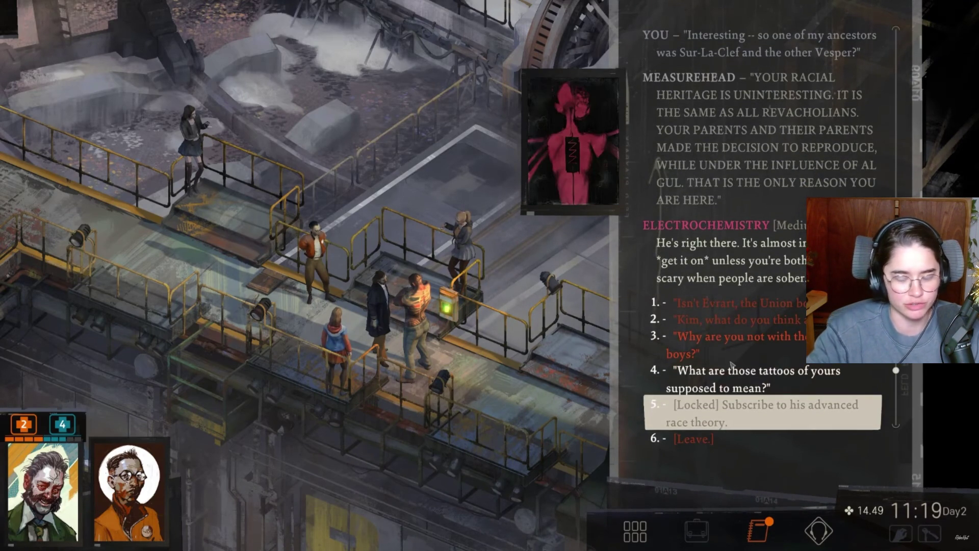
click(483, 310)
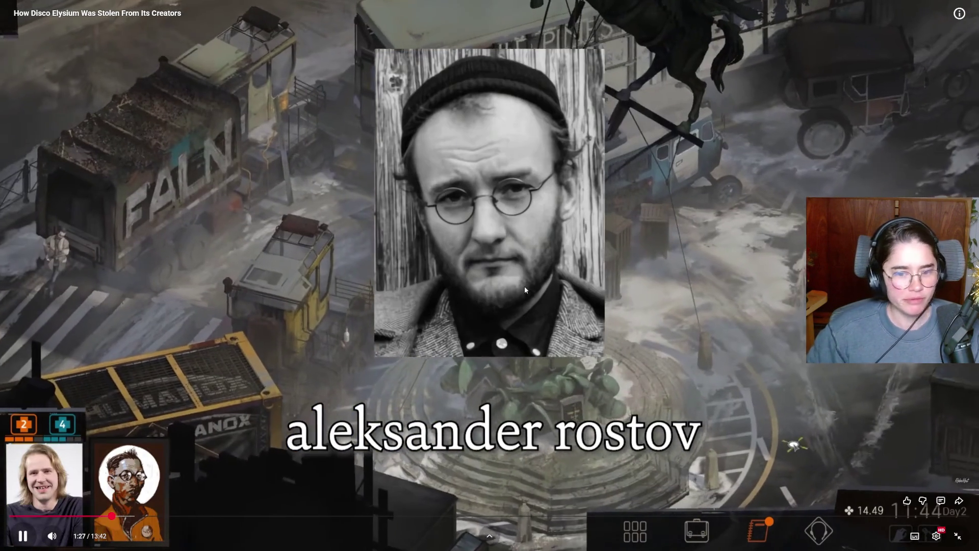
Pause briefly, then stop the video at 1:42 on the black-and-white photo of two men.
click(528, 266)
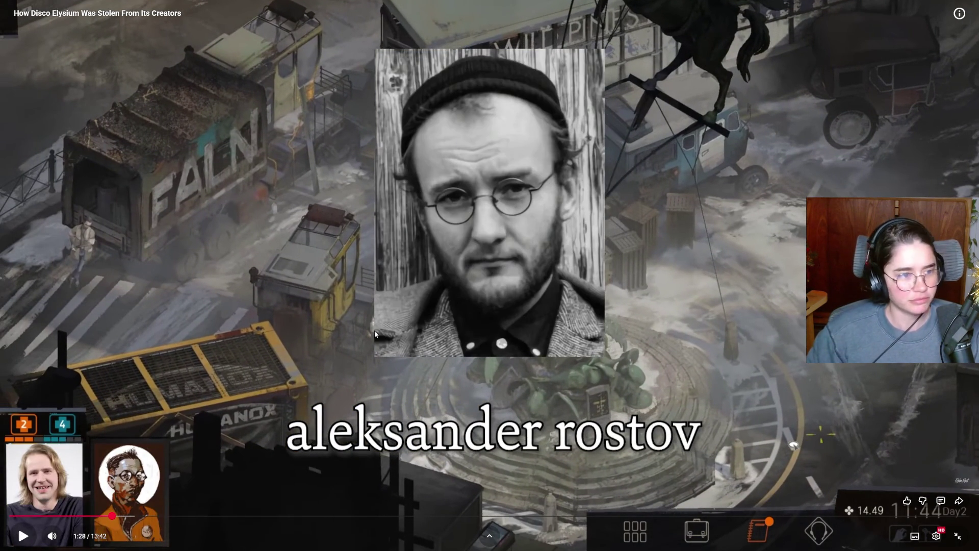
click(608, 180)
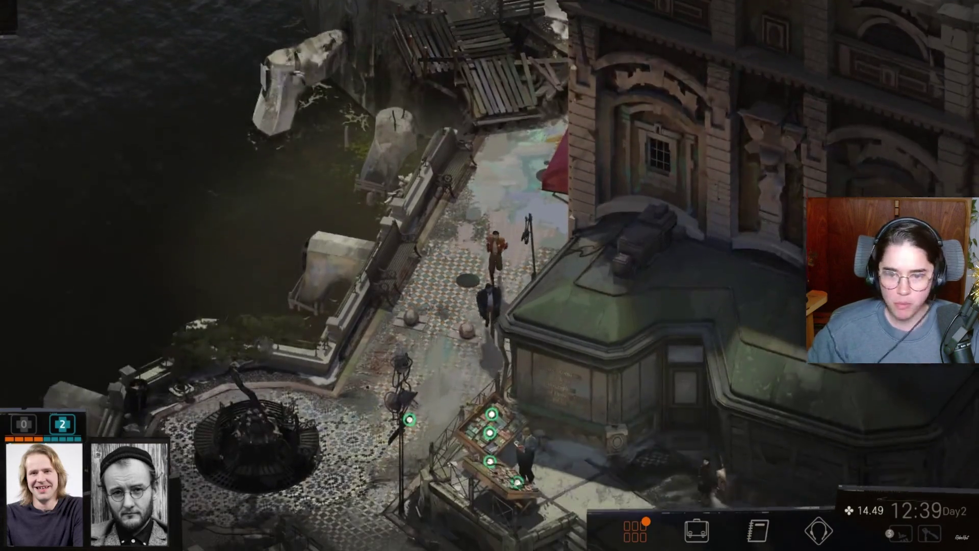
mouse_move(470, 218)
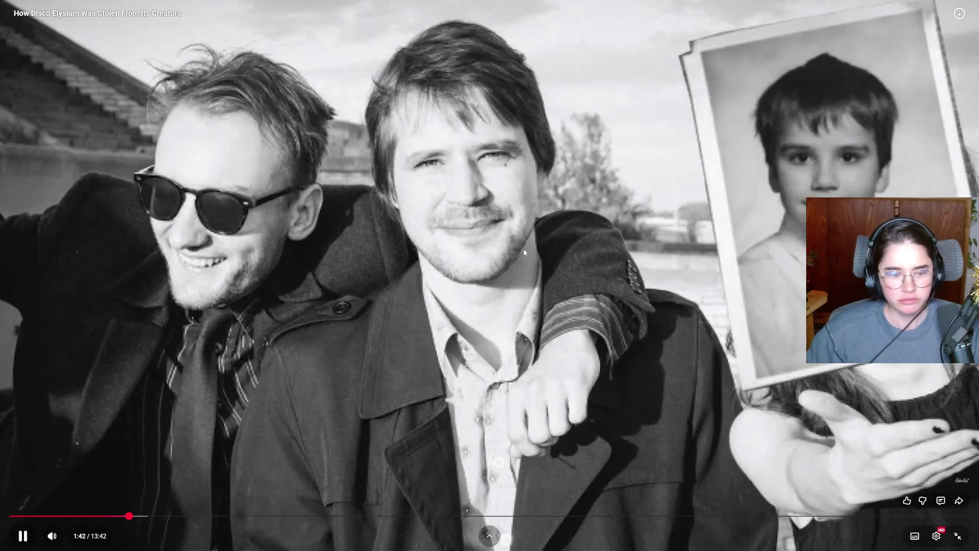
click(461, 266)
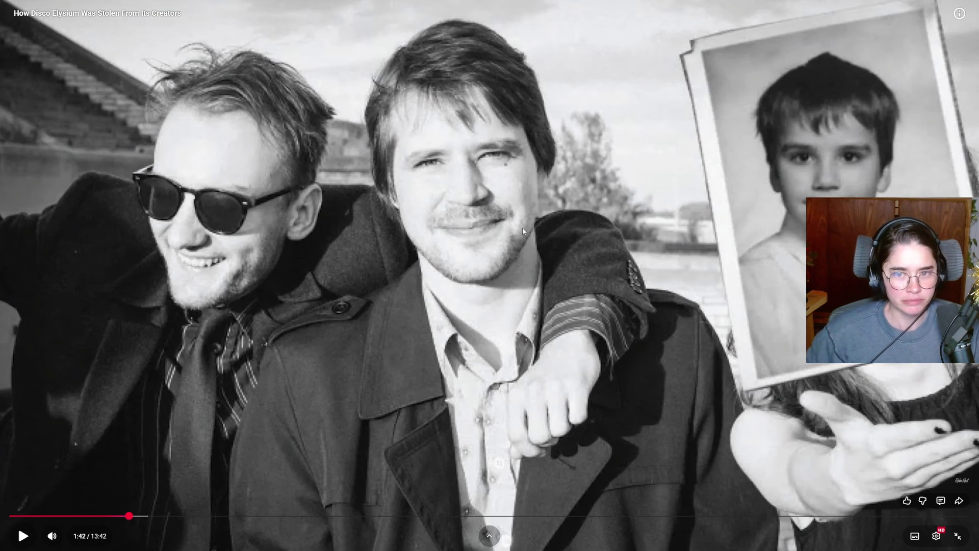
Play from 1:42 to 2:35, then skip forward twice with Right arrow past the sponsor section.
click(646, 198)
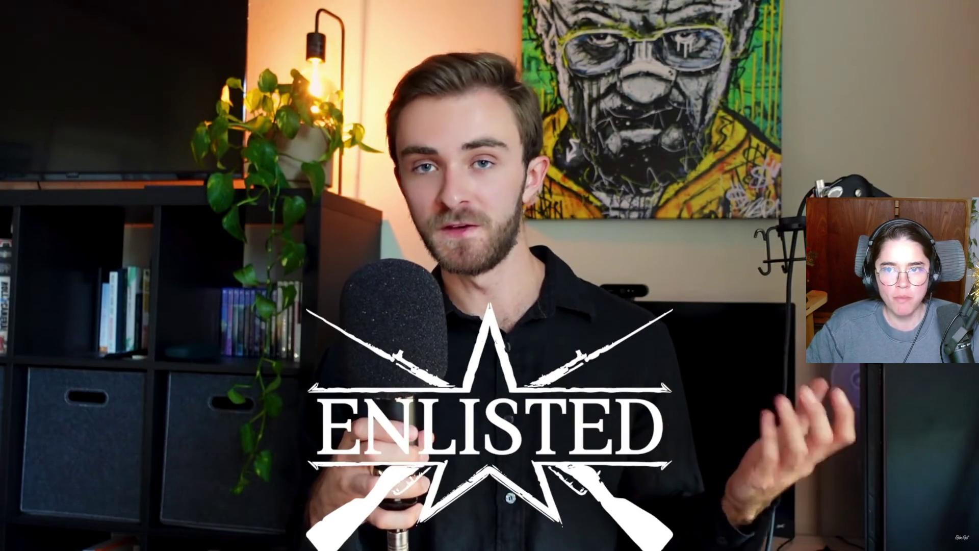
mouse_move(528, 312)
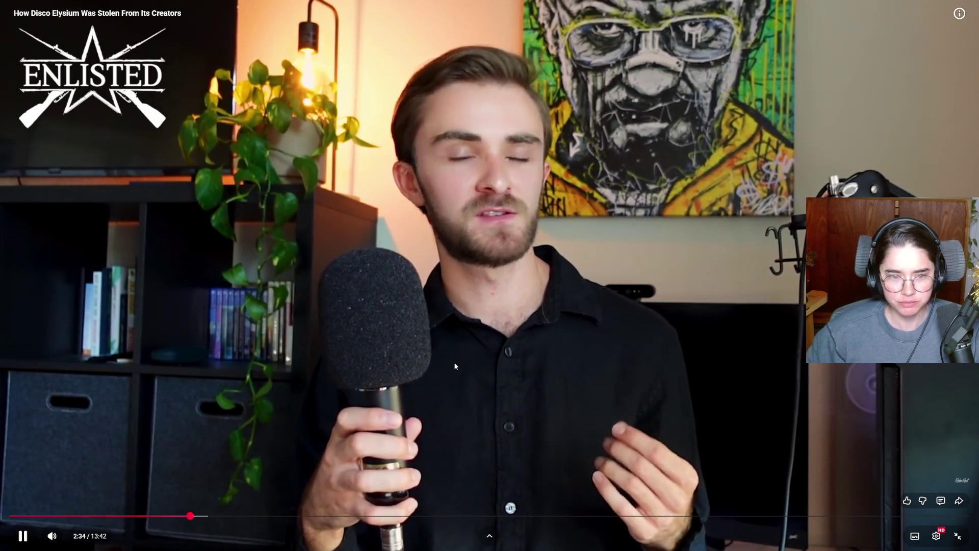
click(493, 184)
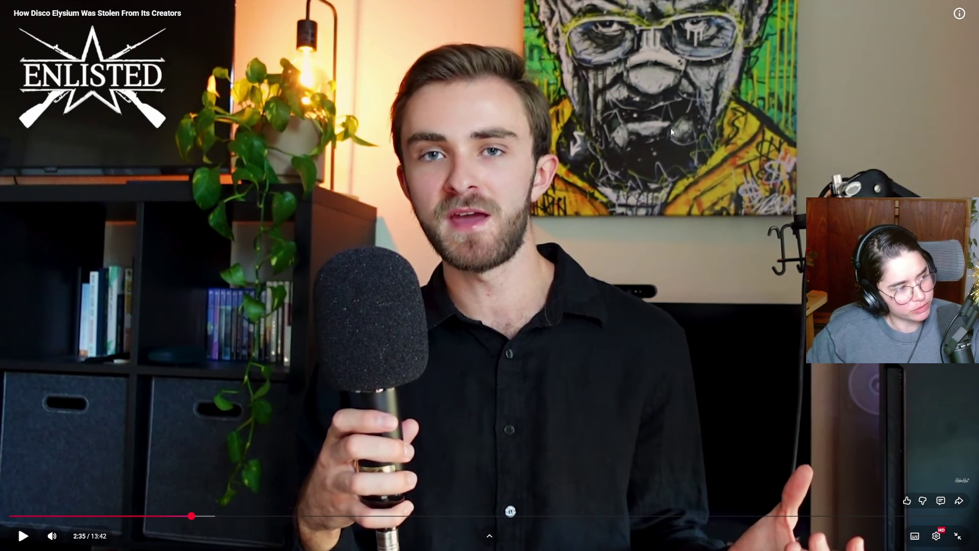
click(630, 257)
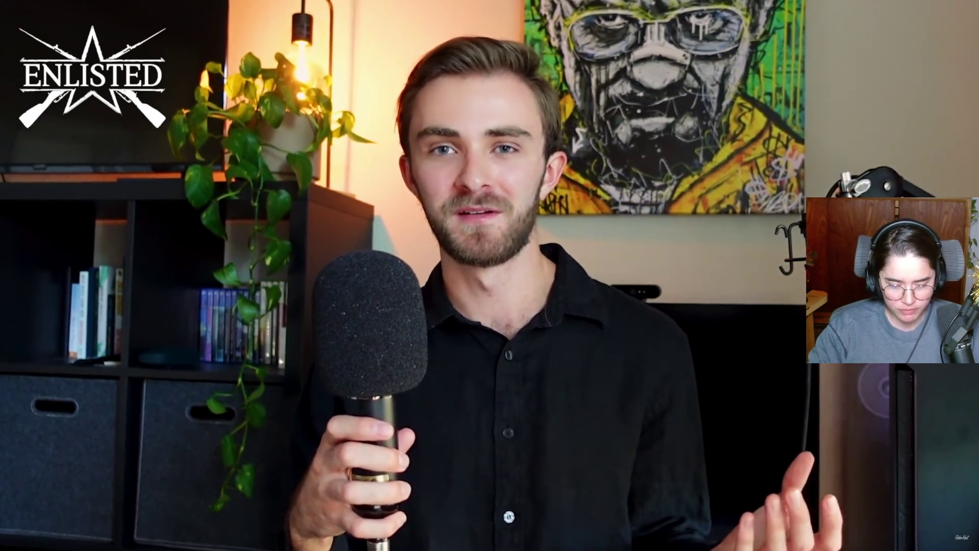
key(Right)
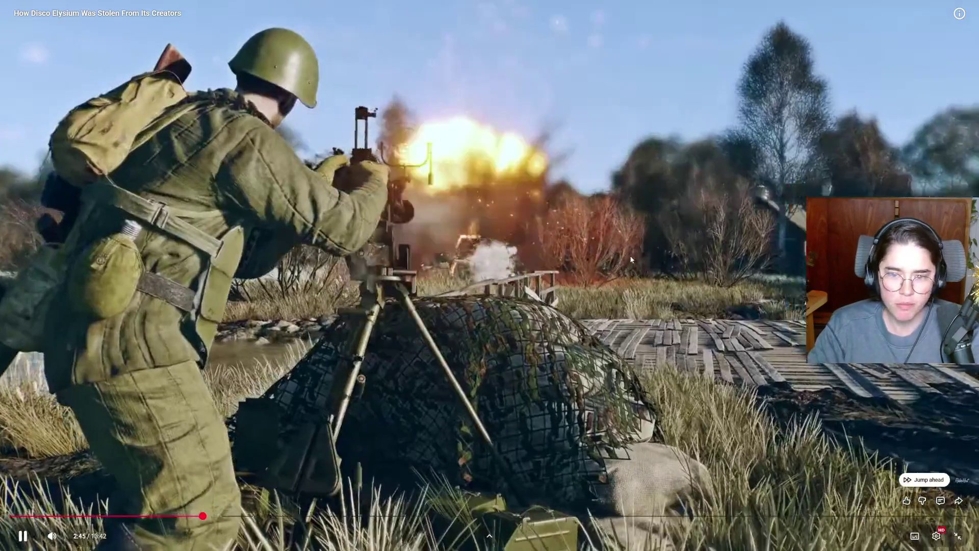
key(Right)
key(Right)
key(Right)
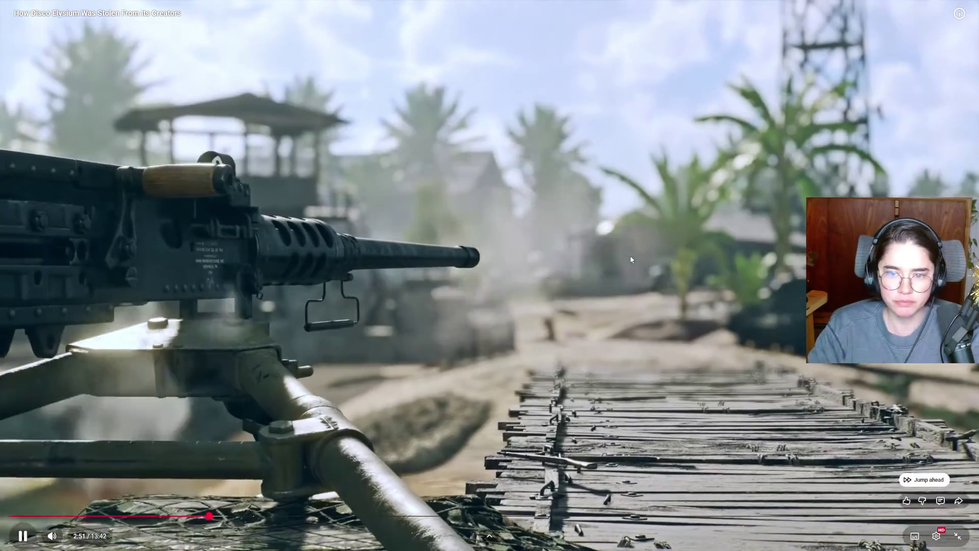
key(Right)
key(Right)
key(Right)
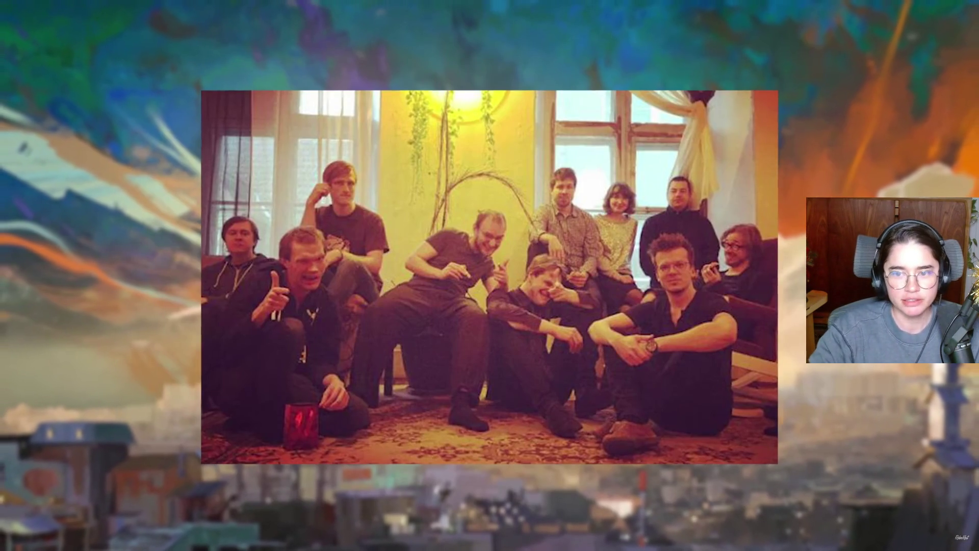
Pause the documentary, rewind five seconds to 3:42 with Left arrow, and resume playback.
click(631, 259)
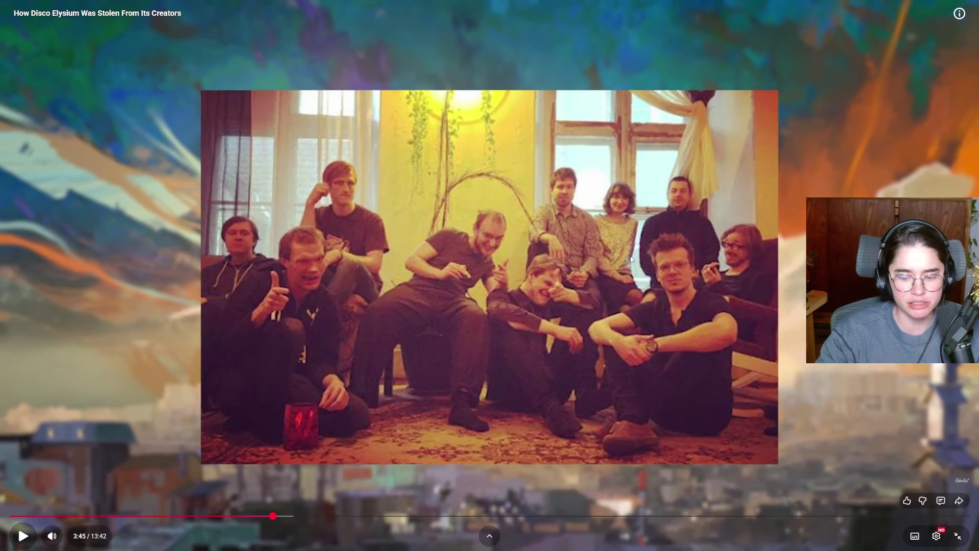
click(632, 259)
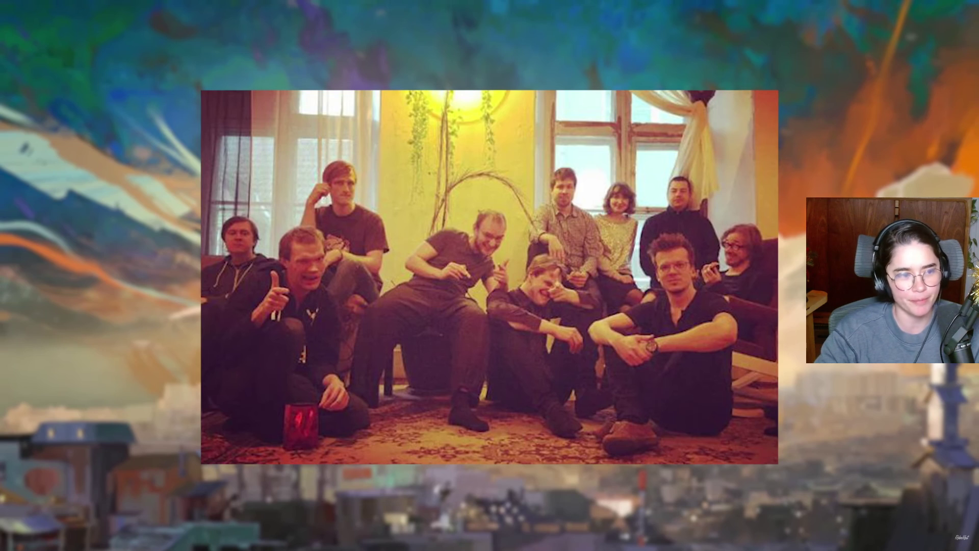
click(581, 237)
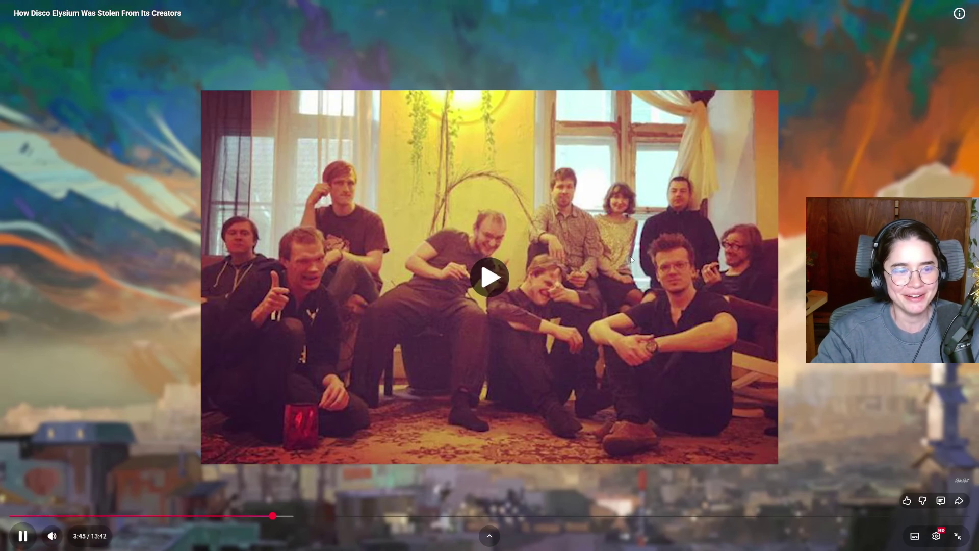
click(570, 226)
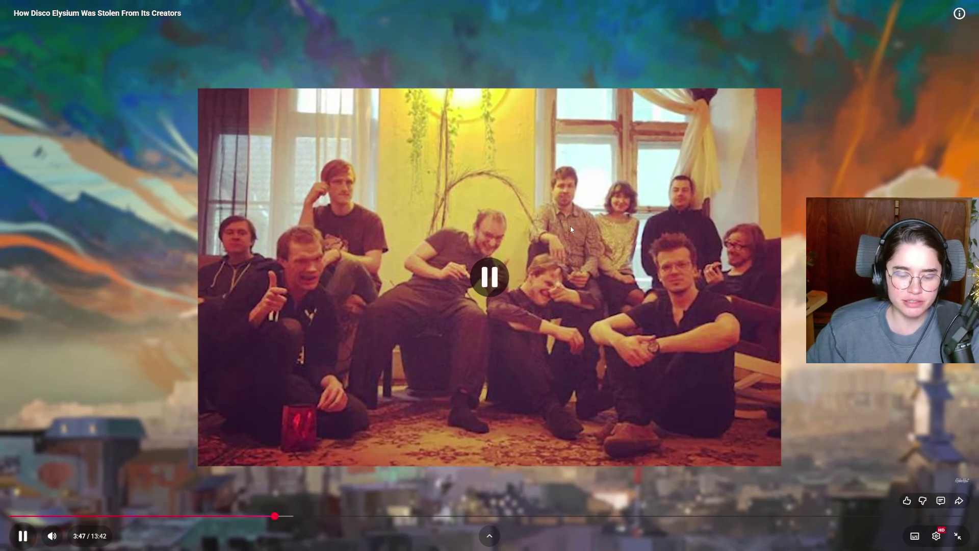
key(Left)
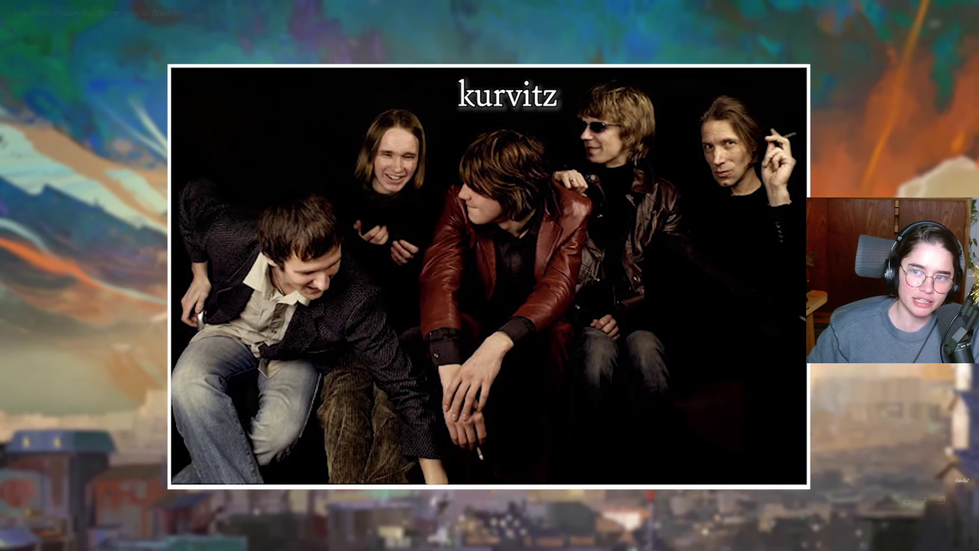
click(693, 223)
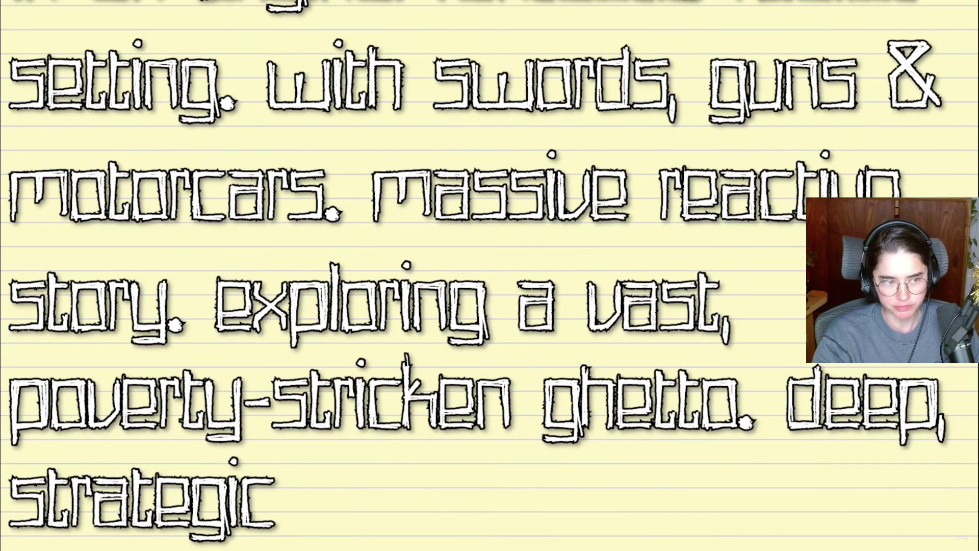
Pause the documentary at 5:27 once the narrator is back on camera.
click(558, 234)
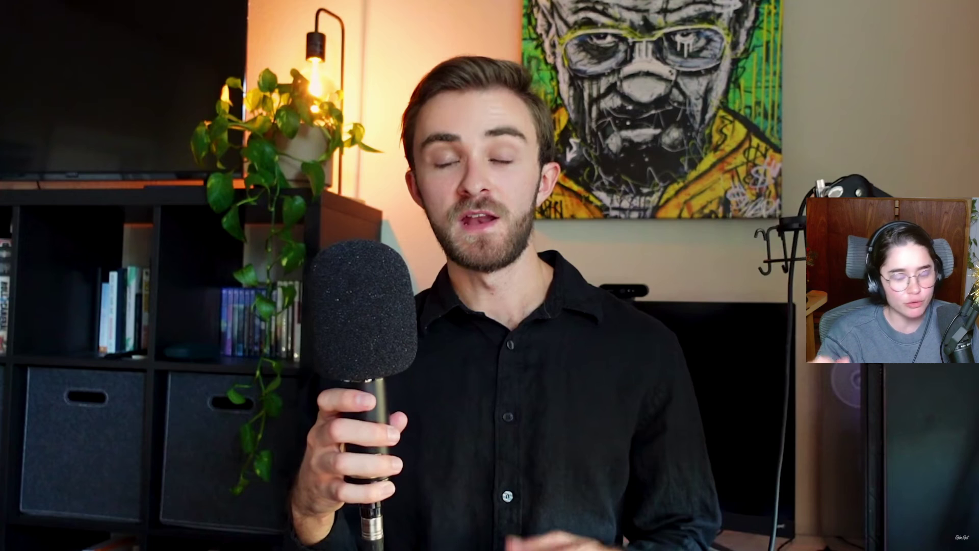
Play the documentary with one brief pause, letting it reach the team photo at 6:21.
click(558, 236)
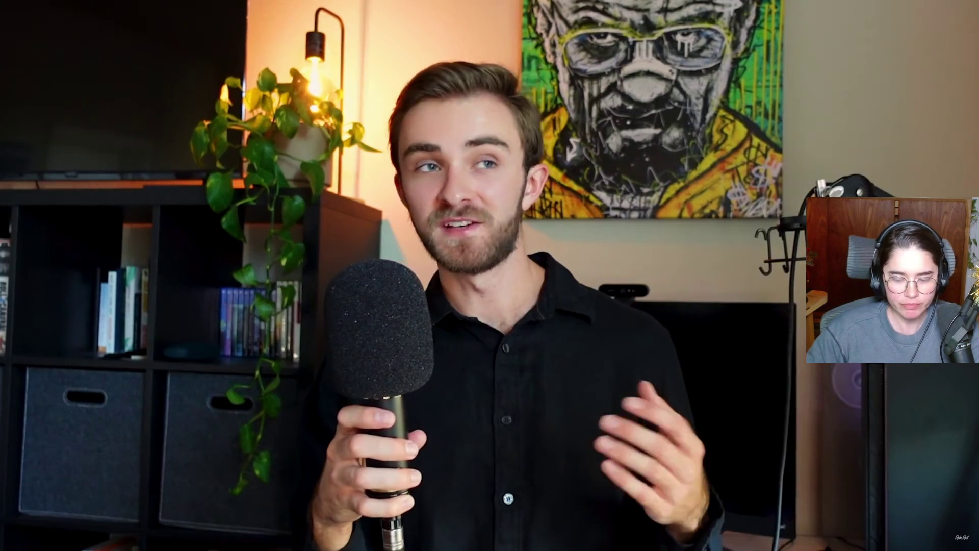
click(558, 234)
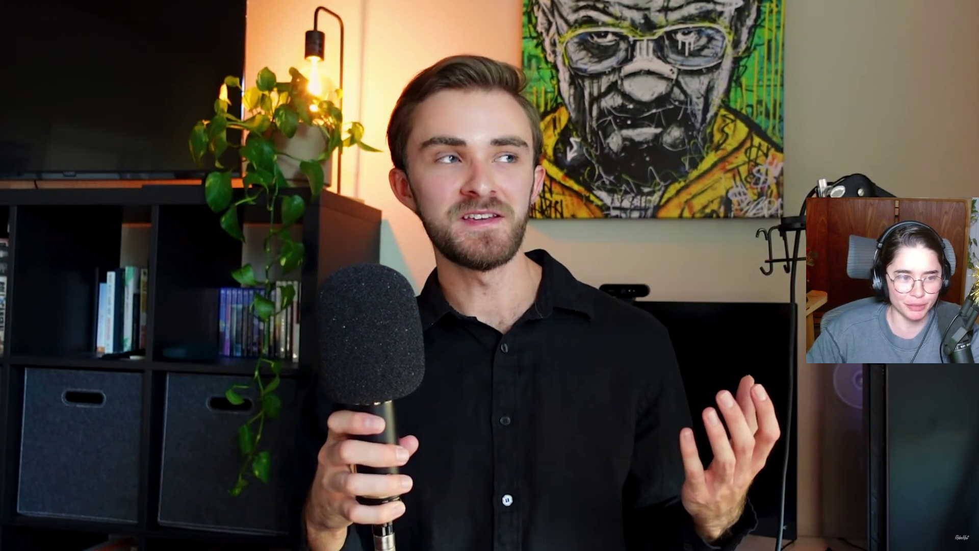
click(557, 234)
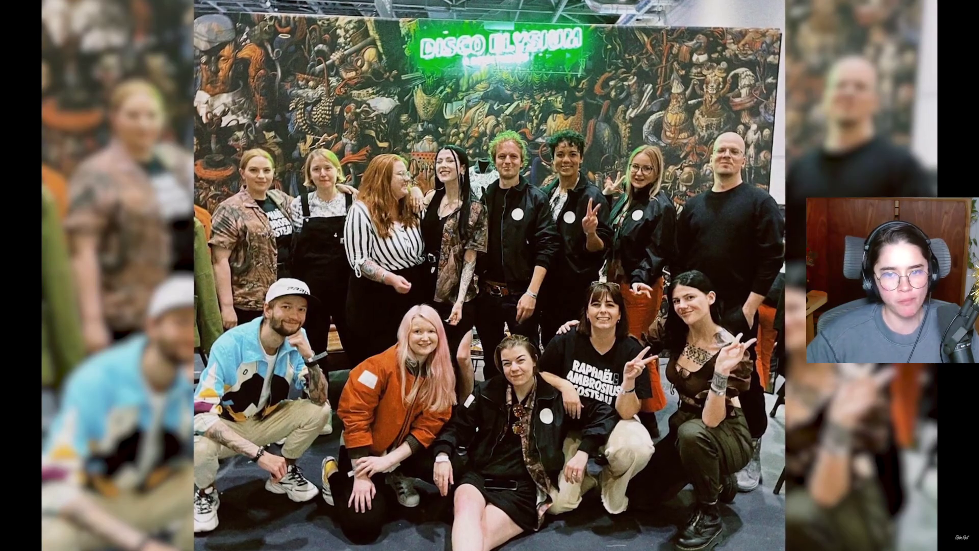
mouse_move(737, 306)
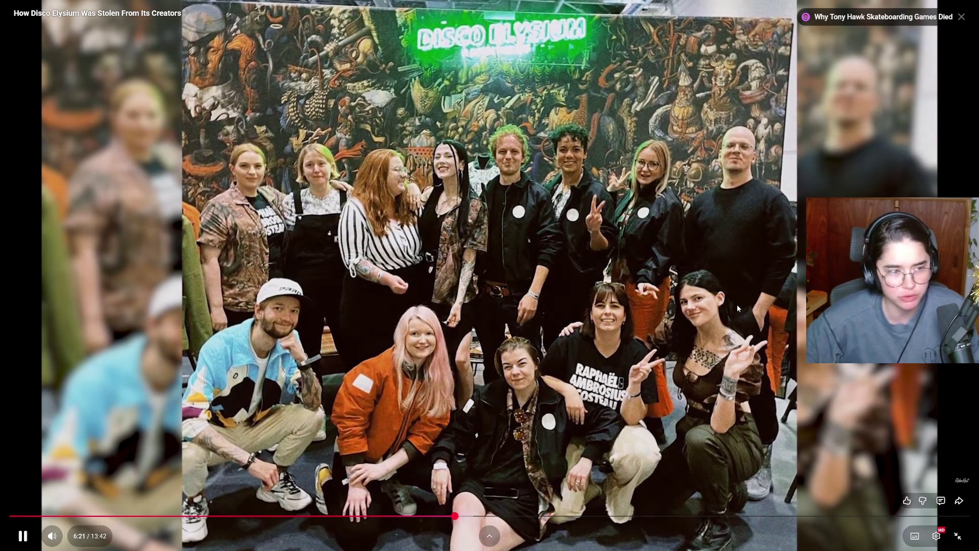
Pause the documentary at 6:21, check the playback position, then resume it.
click(736, 304)
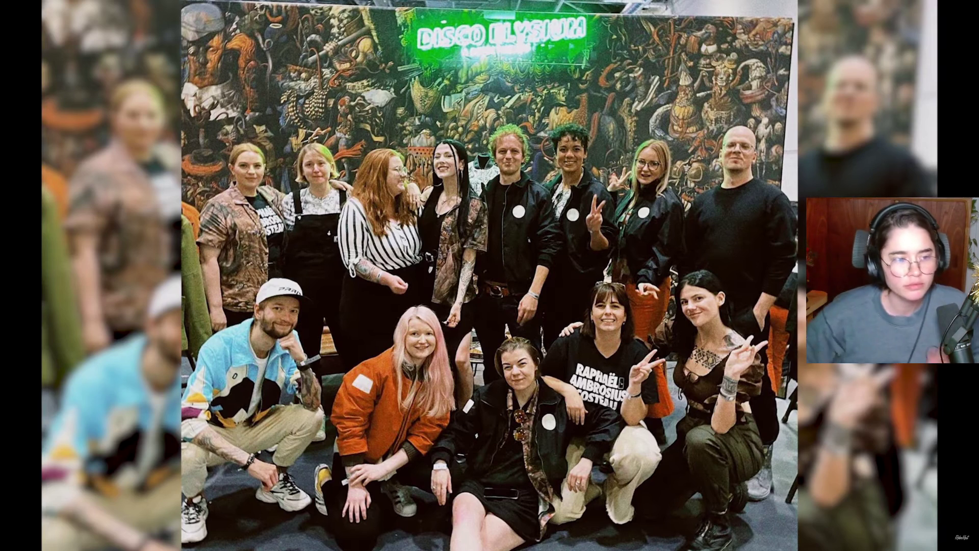
click(874, 368)
click(637, 269)
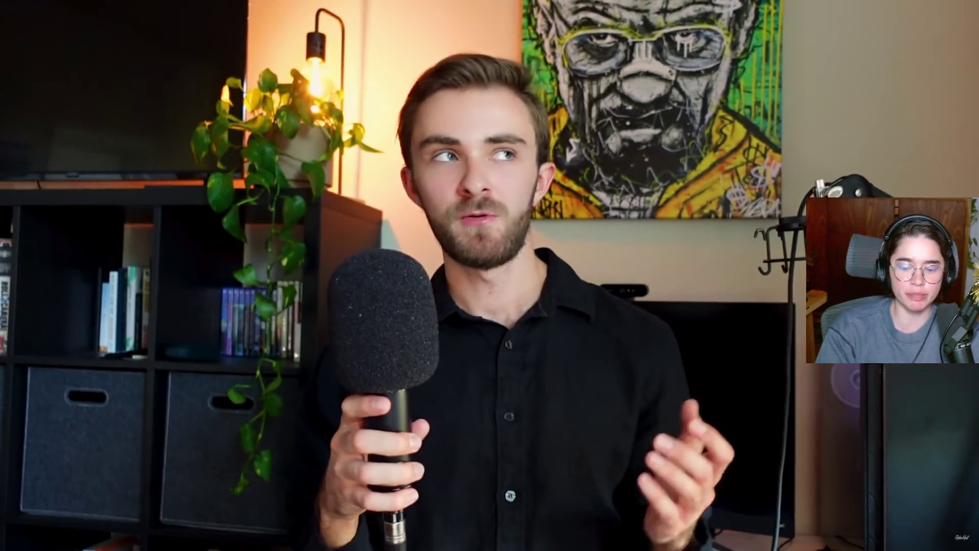
Pause briefly around 7:15, resume, then stop near 7:58 on the creators' open letter.
click(638, 274)
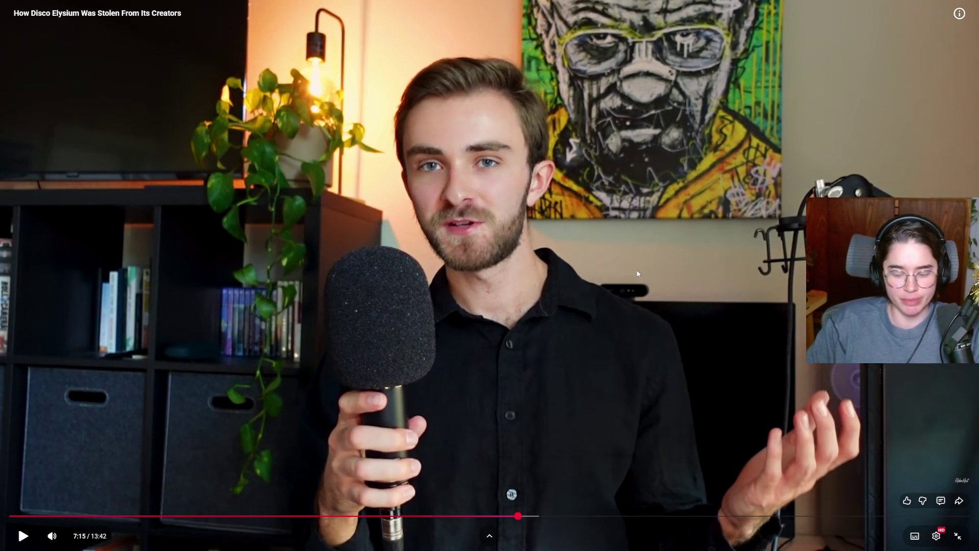
click(637, 274)
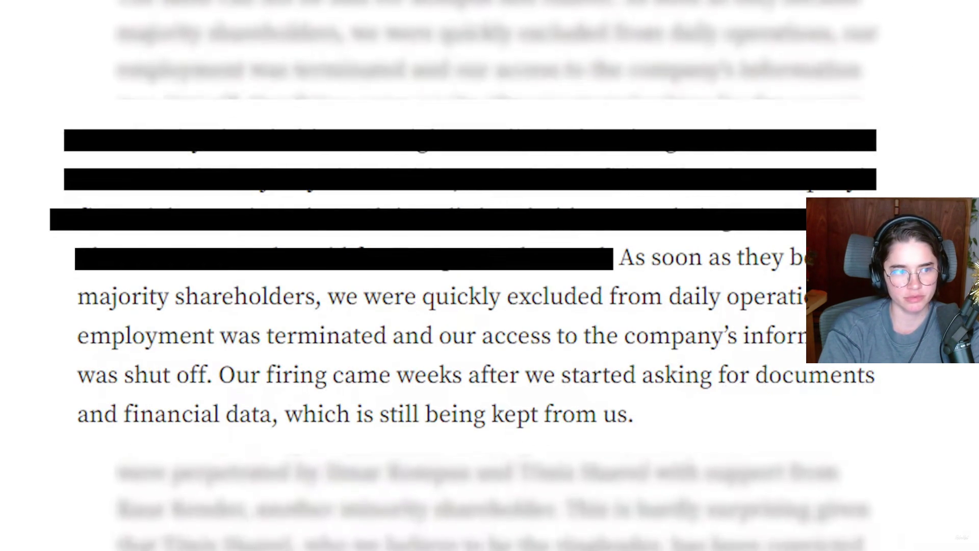
click(638, 274)
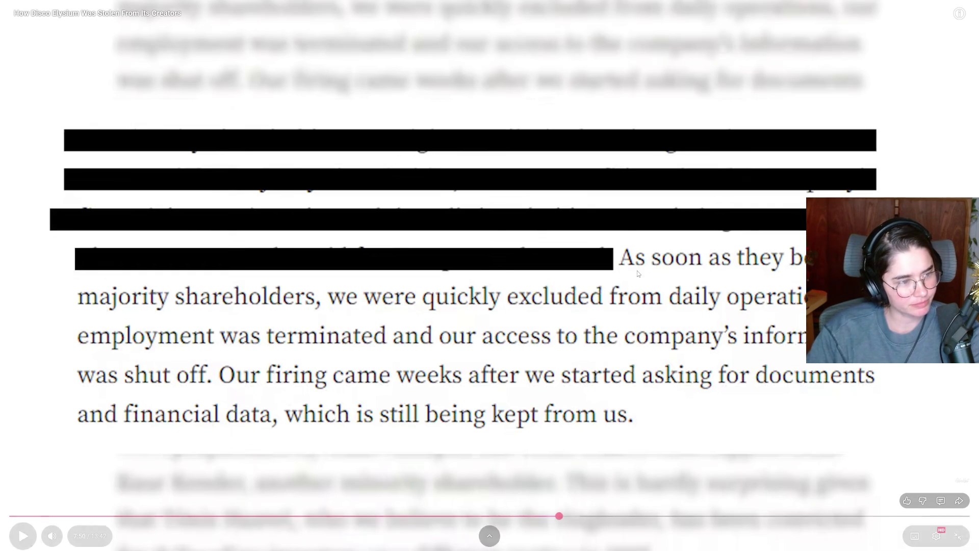
Resume the documentary and pause it at 8:19 with the presenter on camera.
click(638, 274)
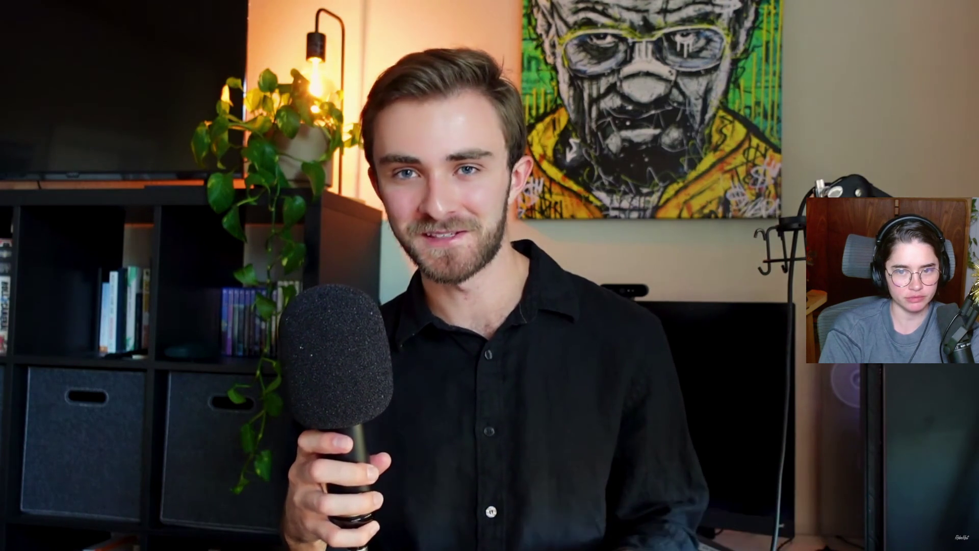
click(637, 274)
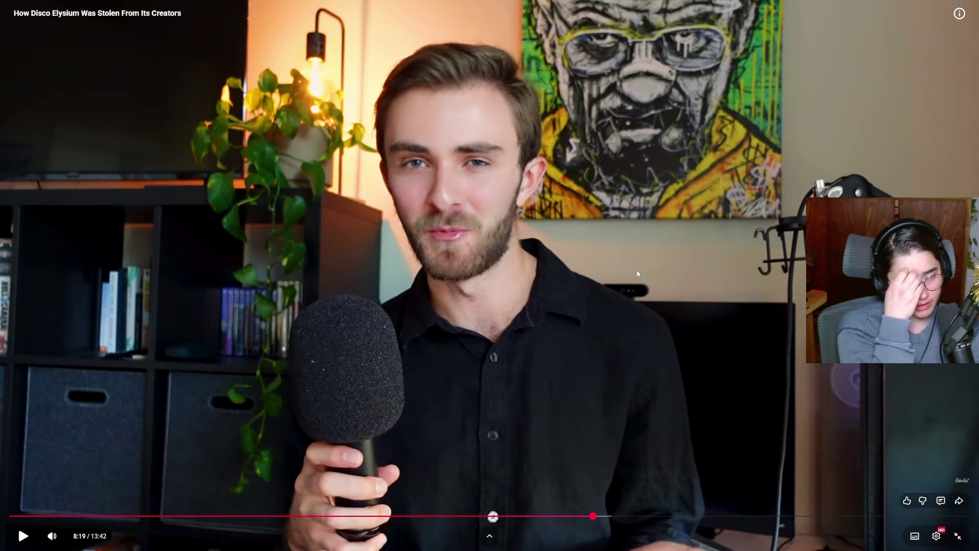
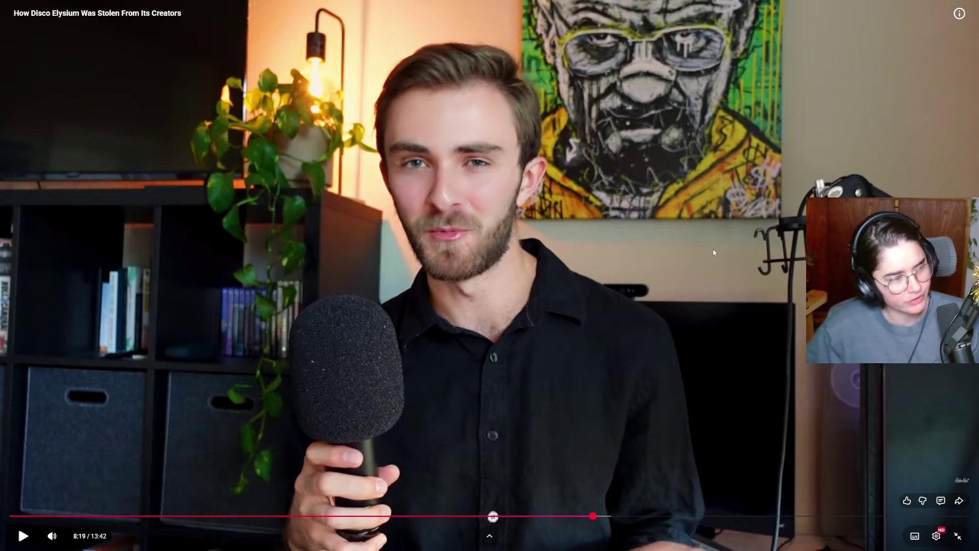
Play the Disco Elysium video from 8:19, pause it at 9:04, and exit full screen.
click(500, 265)
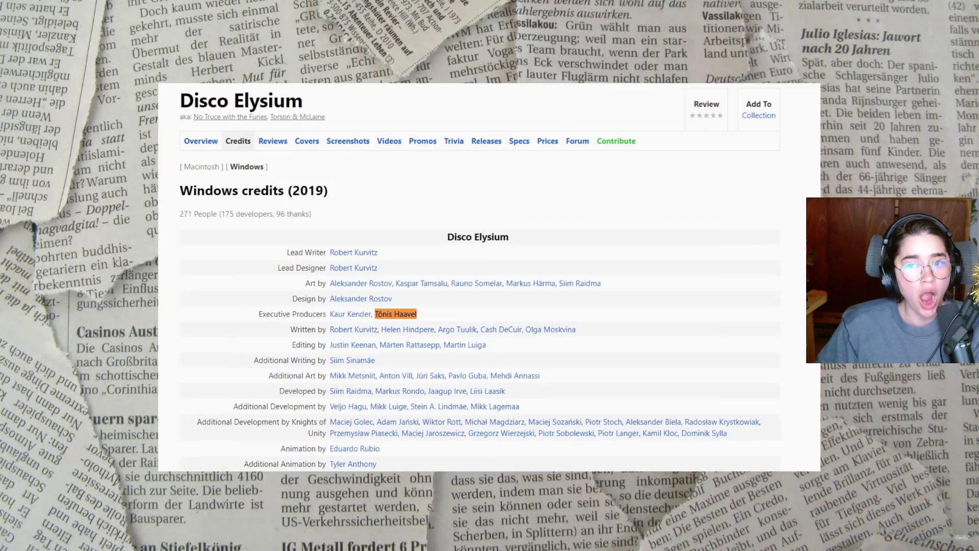
mouse_move(546, 300)
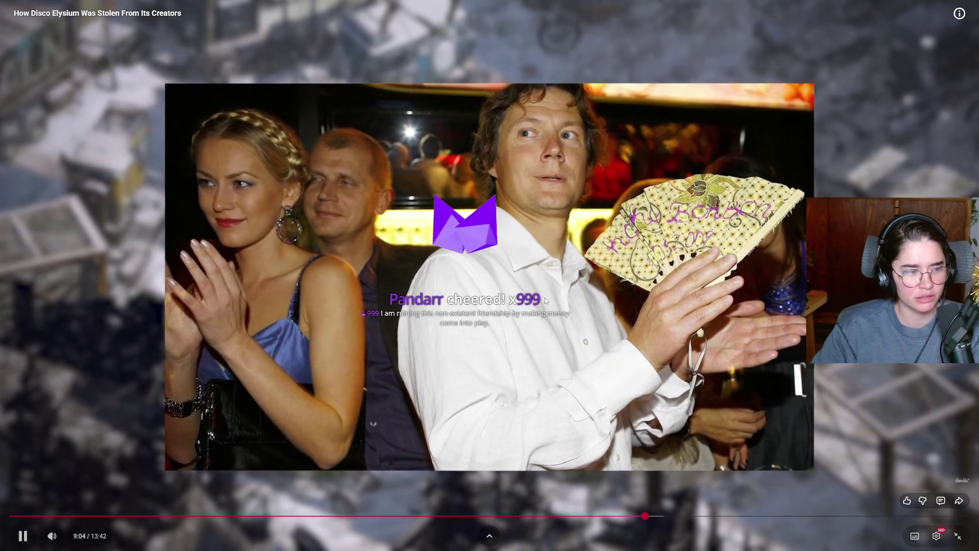
click(547, 302)
click(547, 302)
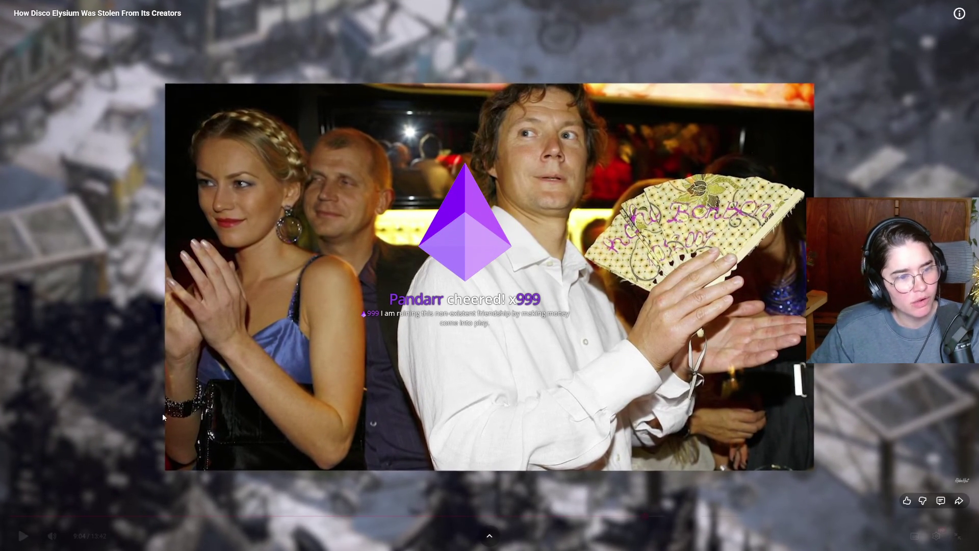
key(space)
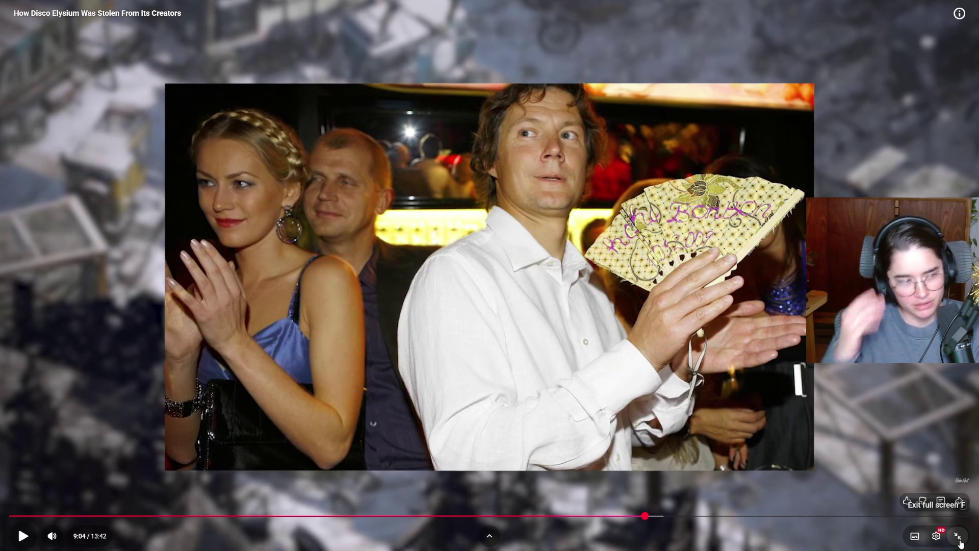
click(956, 536)
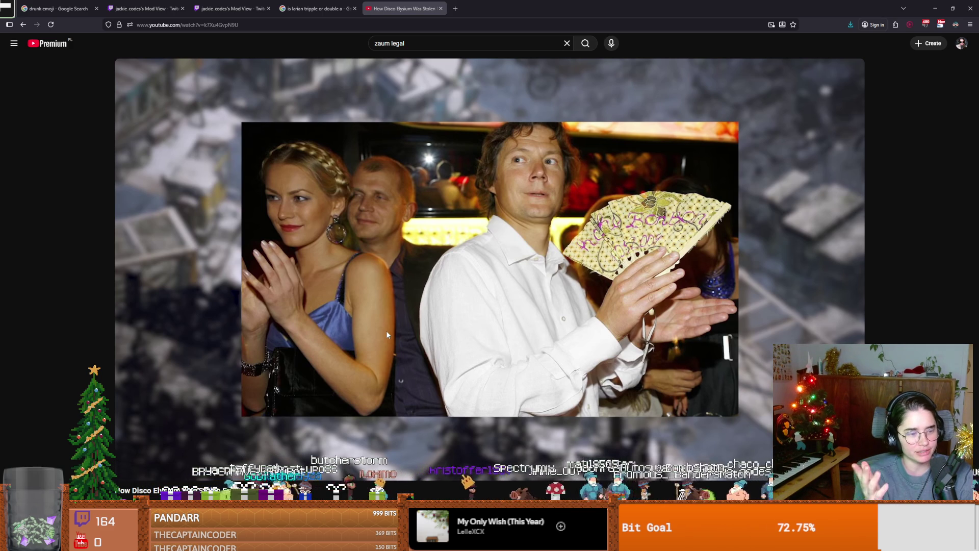
Switch to the Godot editor and place the caret at line 12 of avalanche.gd.
mouse_move(536, 332)
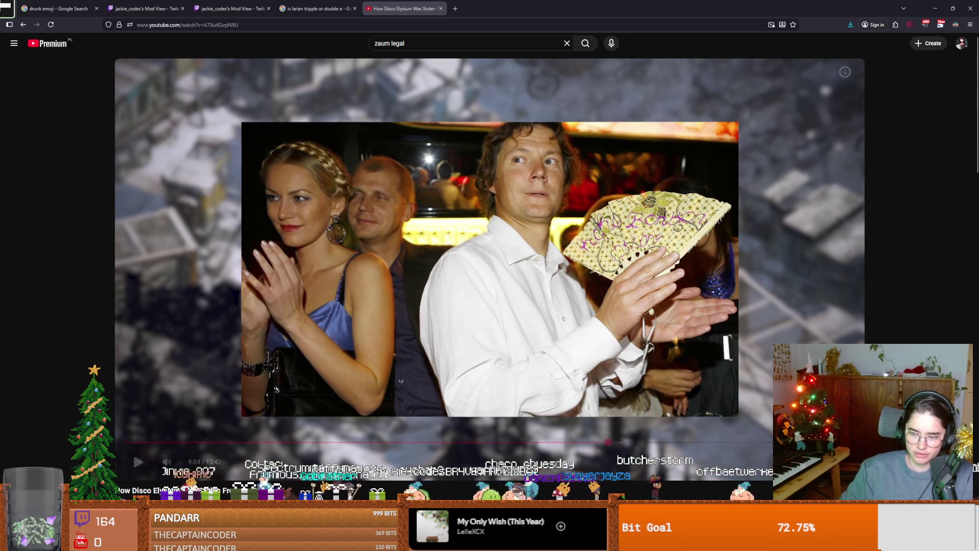
key(alt+Tab)
click(376, 243)
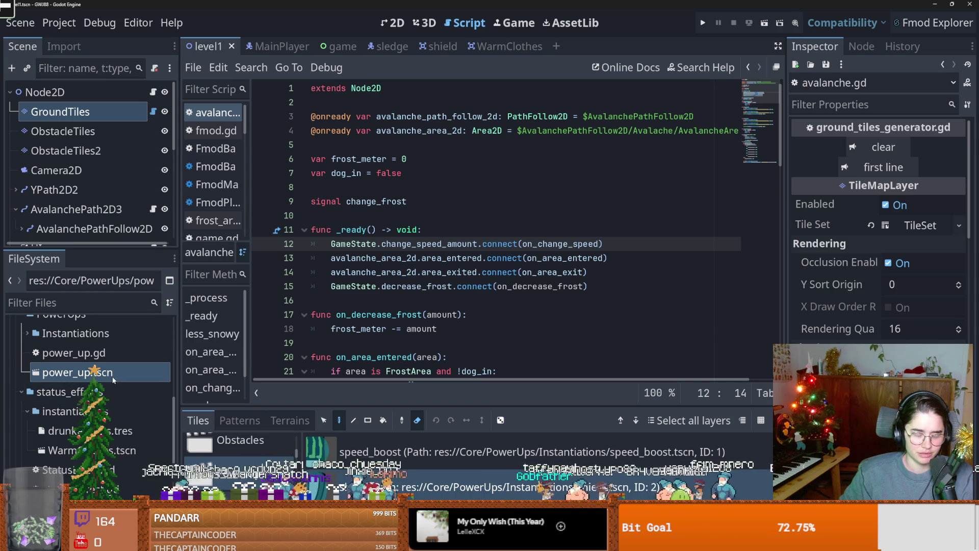
scroll(61, 393, down, 2)
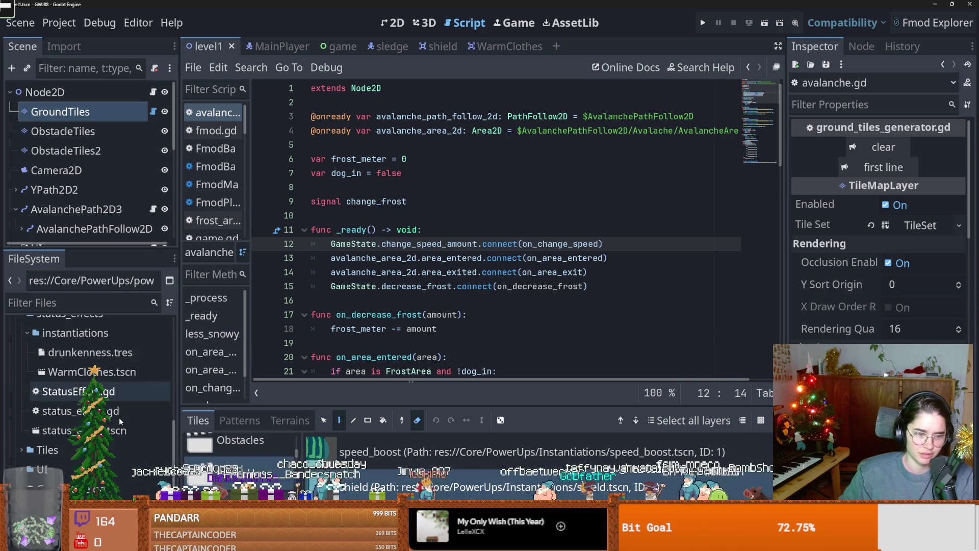
scroll(31, 401, up, 2)
scroll(21, 408, up, 3)
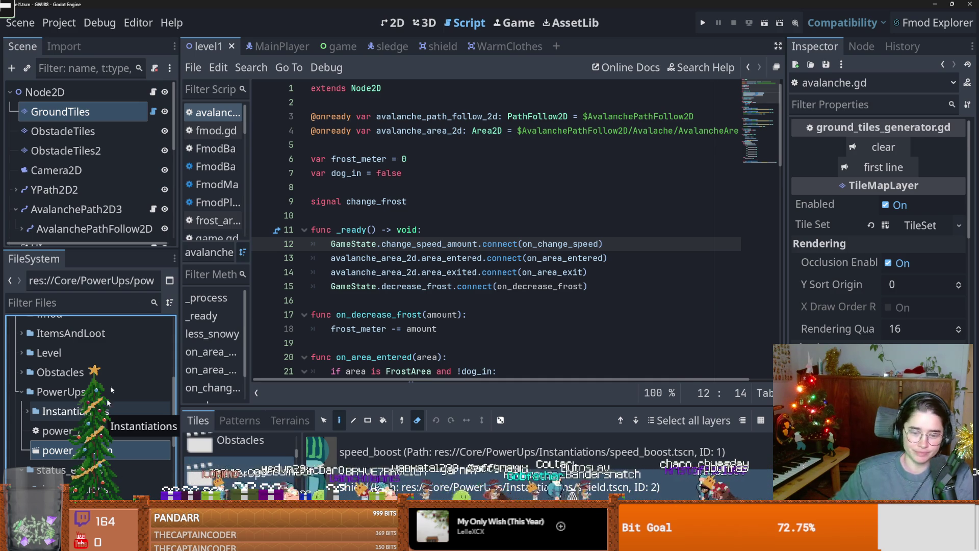
click(421, 330)
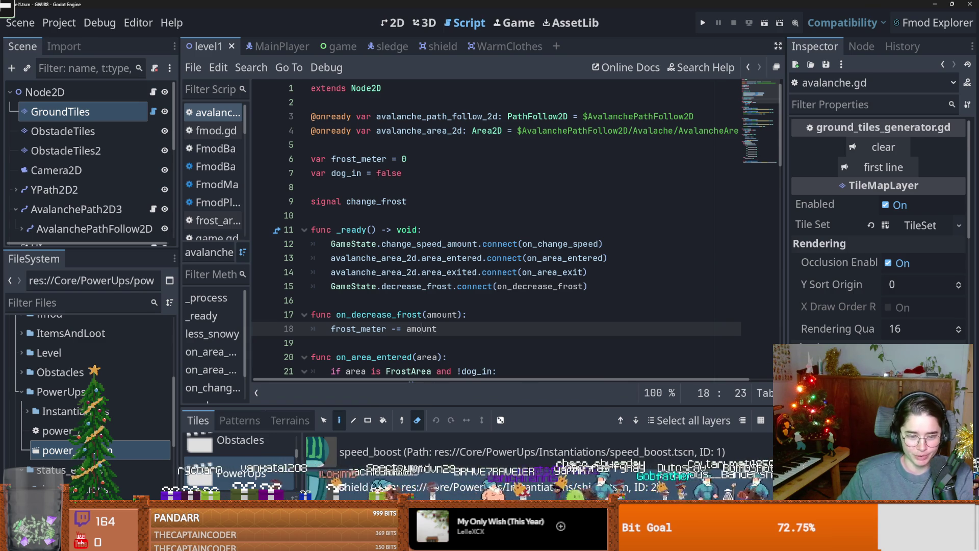
key(alt+Tab)
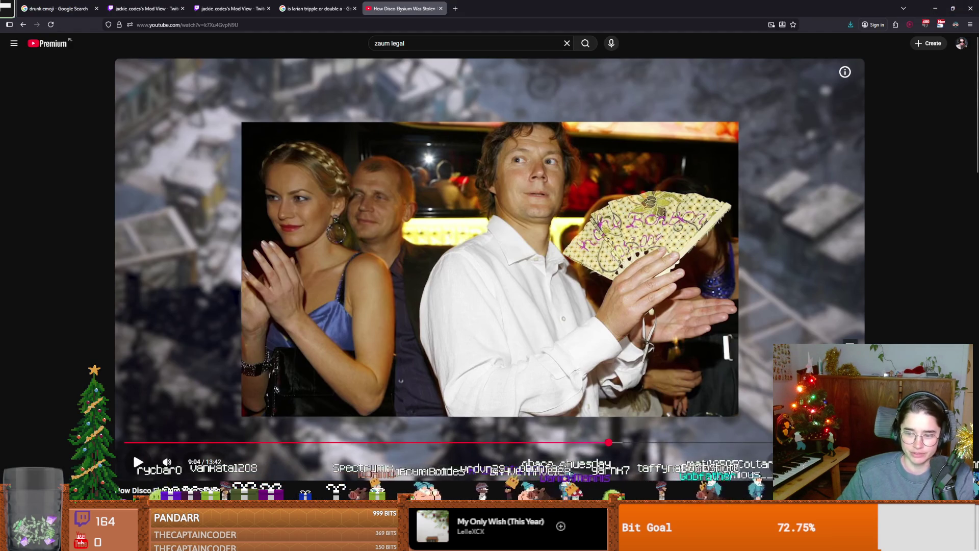
Put the Disco Elysium video in full screen and play it on, with one brief pause midway.
key(f)
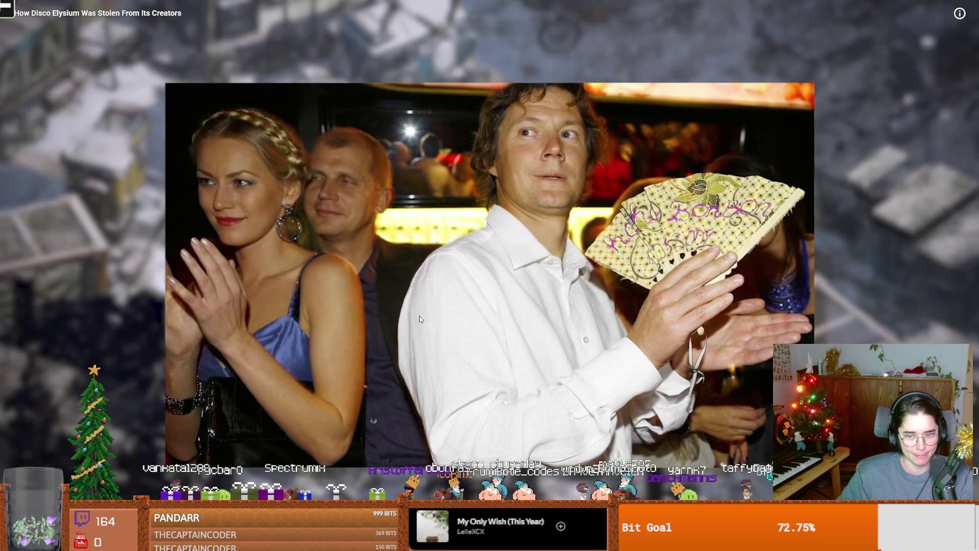
key(space)
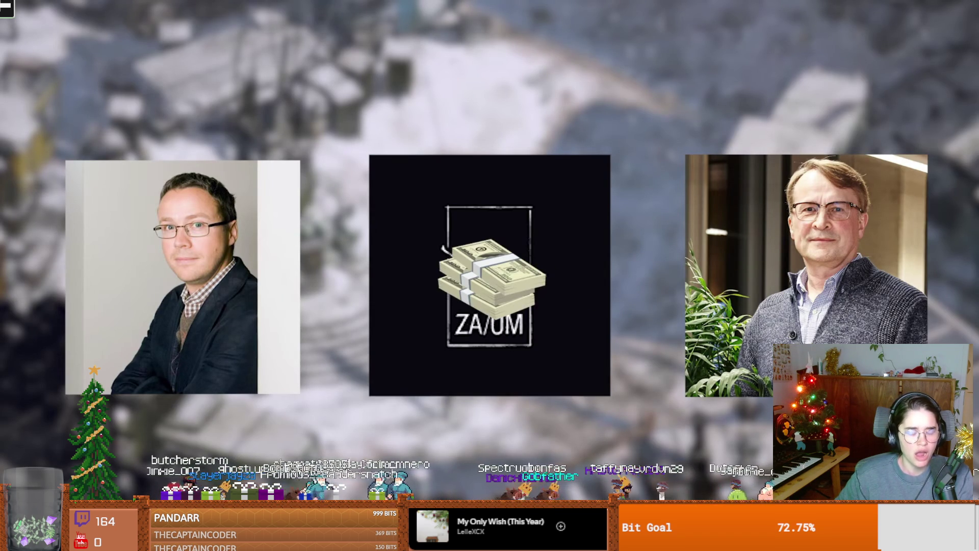
click(350, 396)
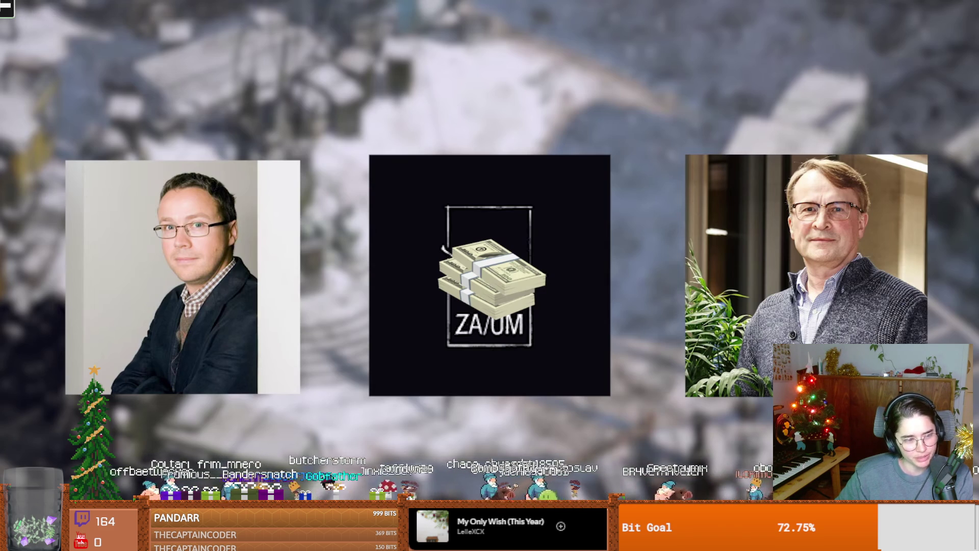
click(351, 397)
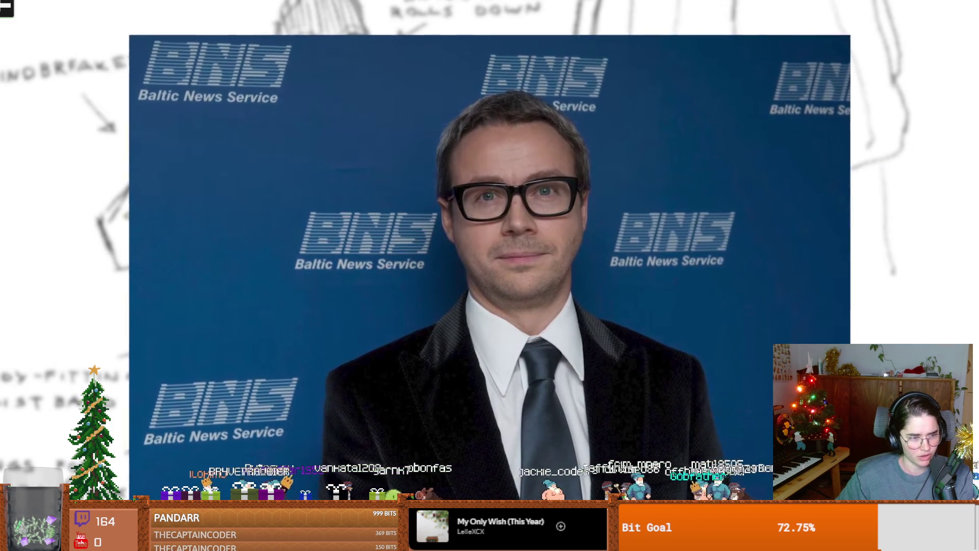
click(351, 396)
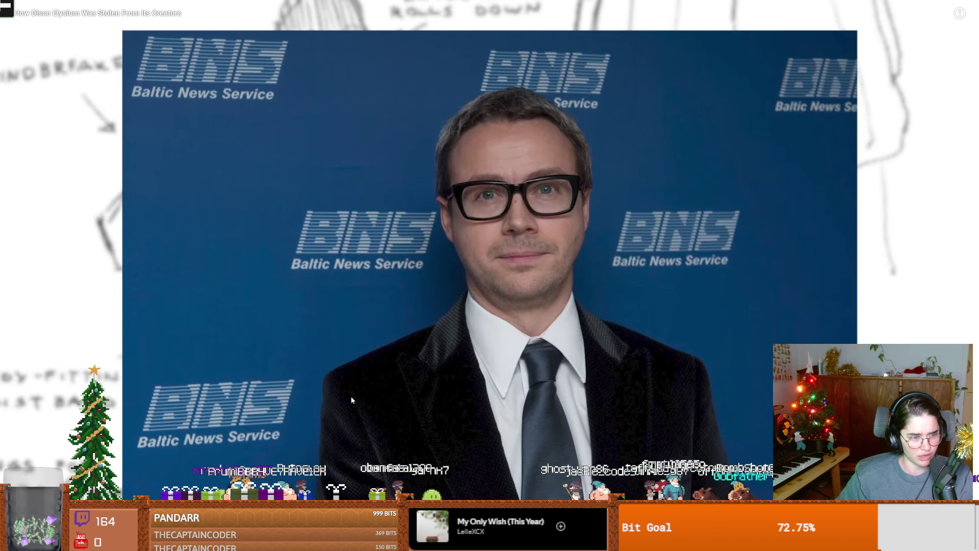
Resume the full-screen video, watch it through with one short pause, then leave full screen.
click(351, 396)
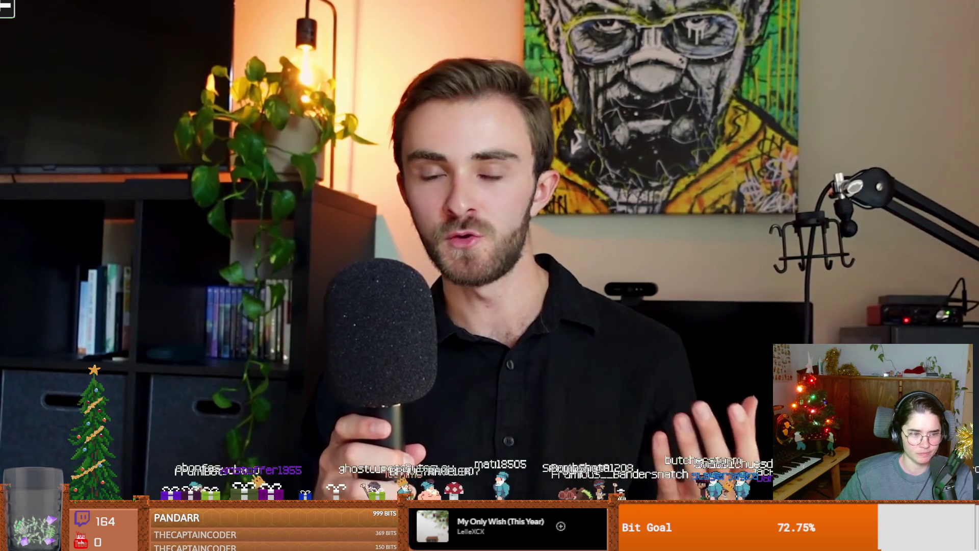
mouse_move(385, 393)
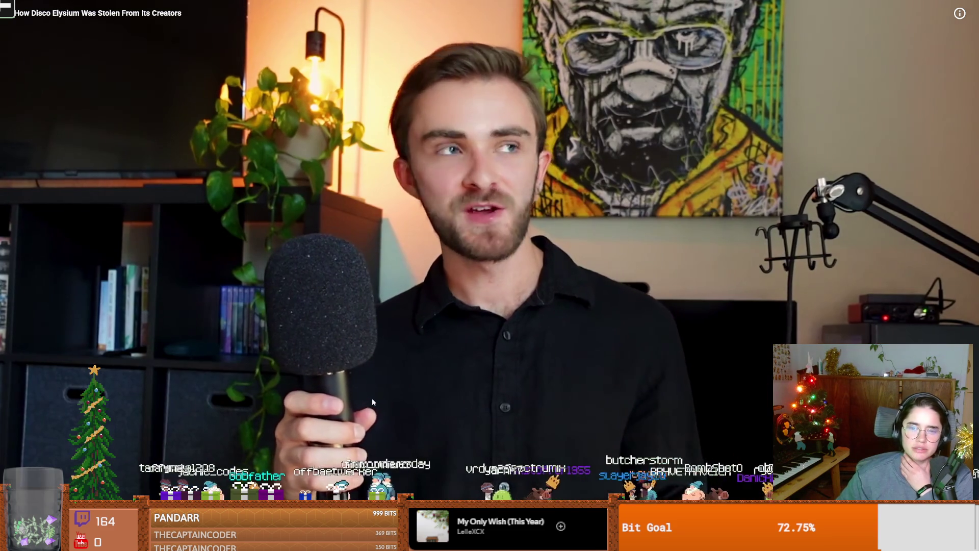
click(373, 403)
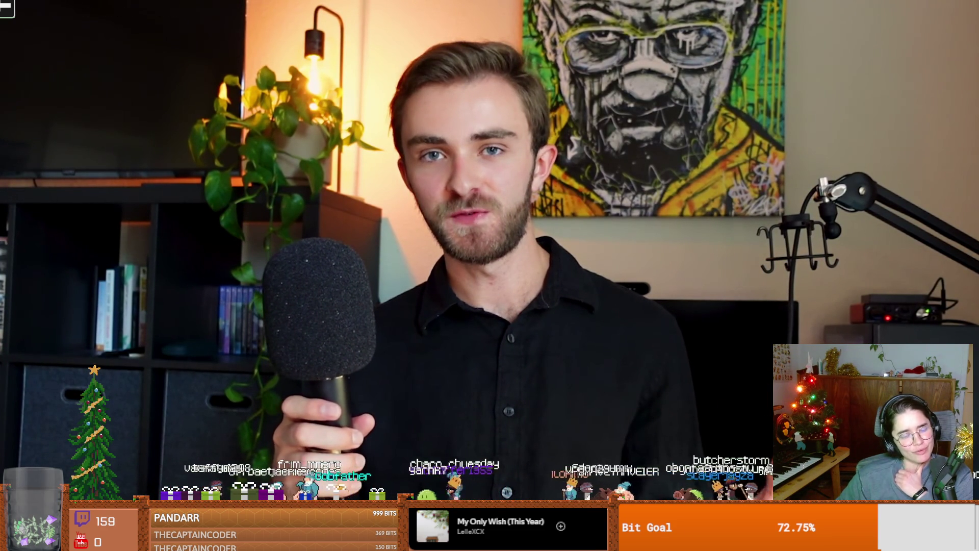
click(373, 403)
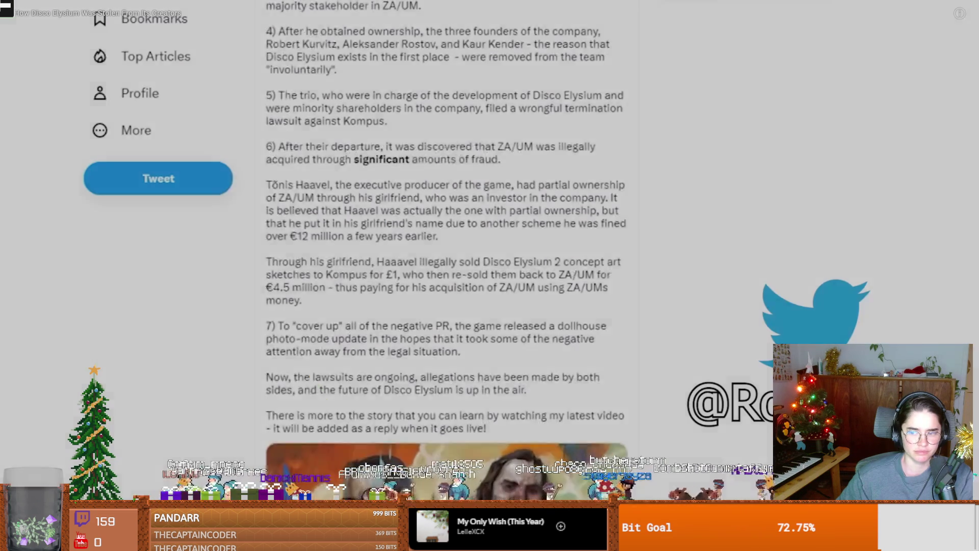
key(Escape)
Pause the YouTube video.
click(601, 150)
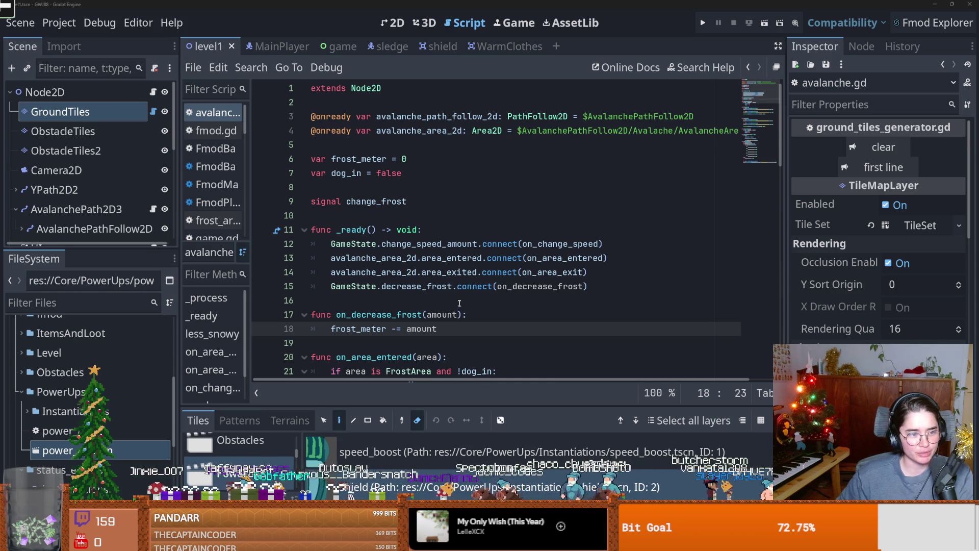
Save the level with Ctrl+S from the avalanche.gd script.
click(475, 287)
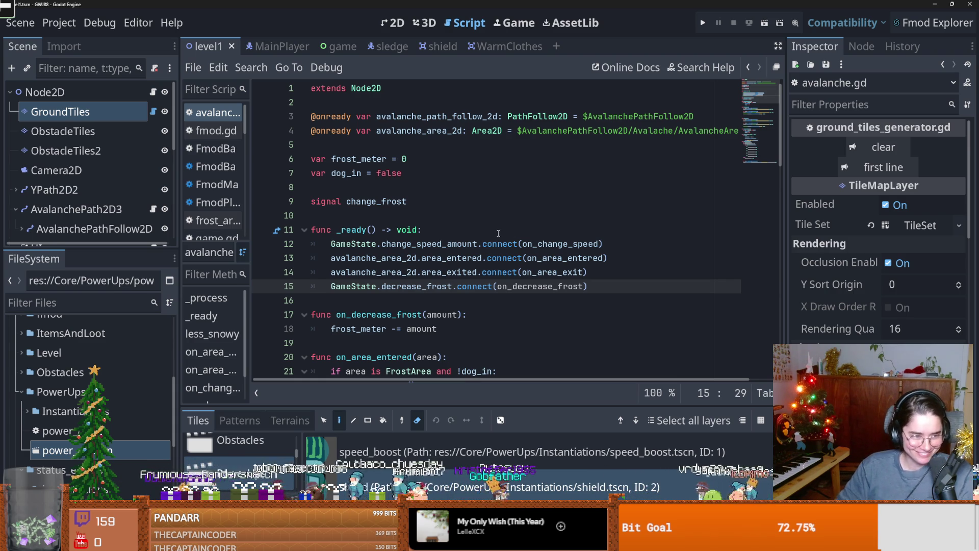
click(495, 217)
key(ctrl+s)
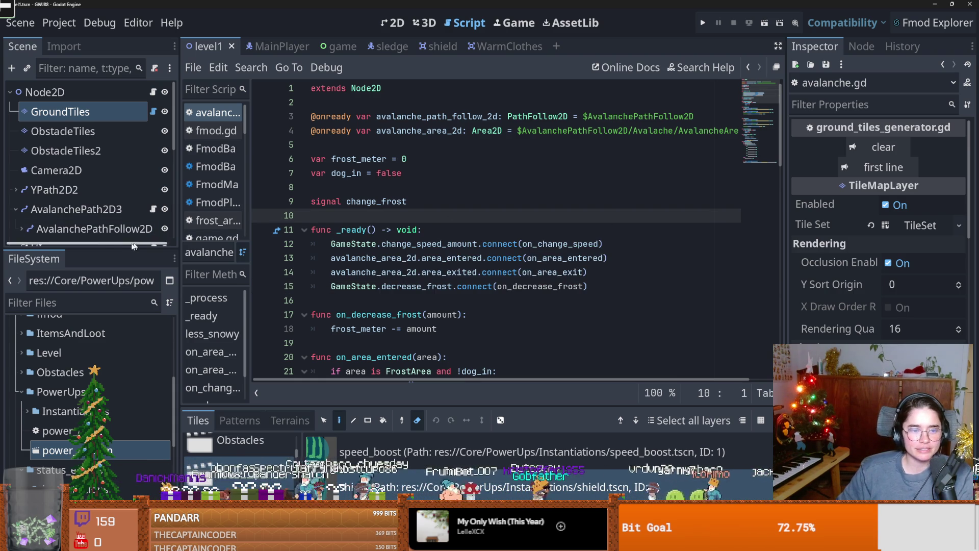
In the FileSystem dock, collapse PowerUps and Obstacle Patterns, and expand Obstacles > Instantiations.
mouse_move(128, 248)
mouse_down()
mouse_move(128, 306)
mouse_move(128, 248)
mouse_up()
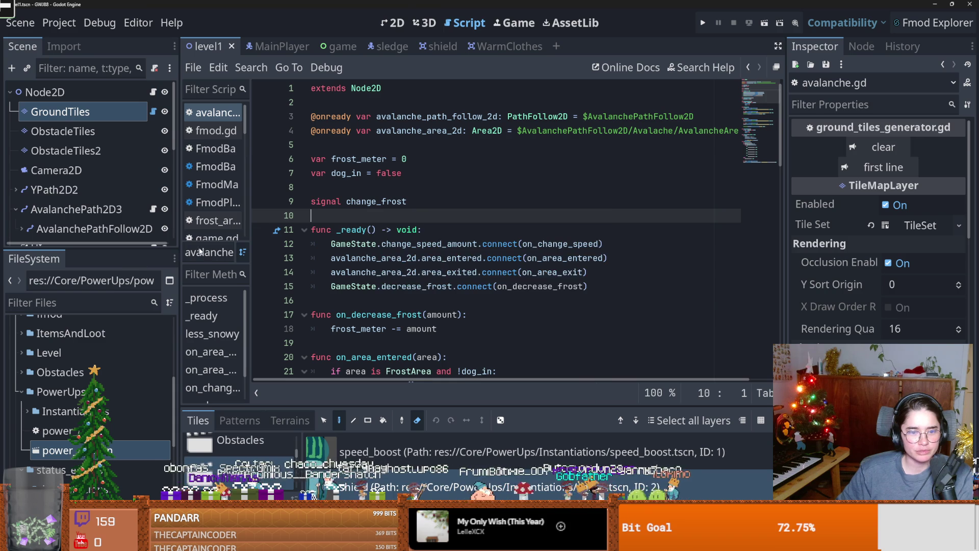
click(21, 392)
click(21, 373)
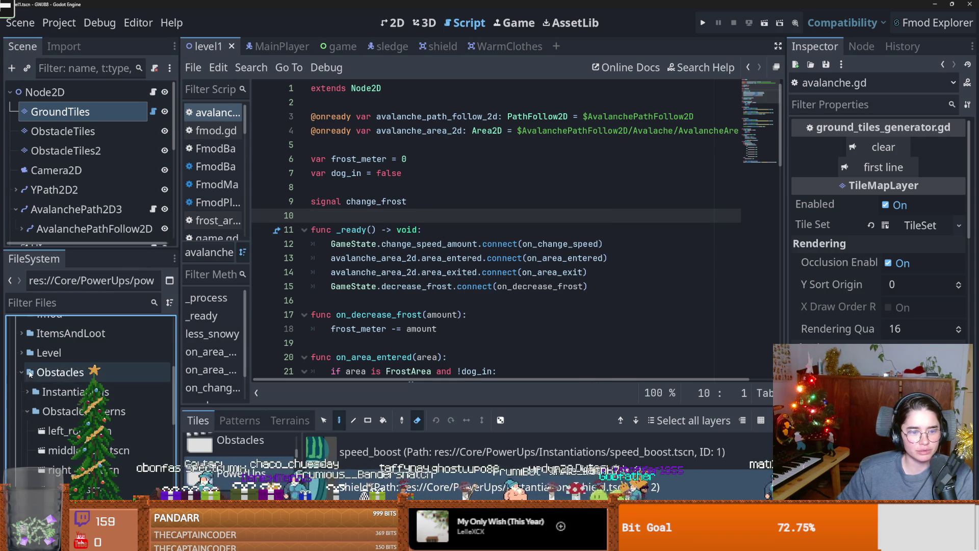
click(20, 414)
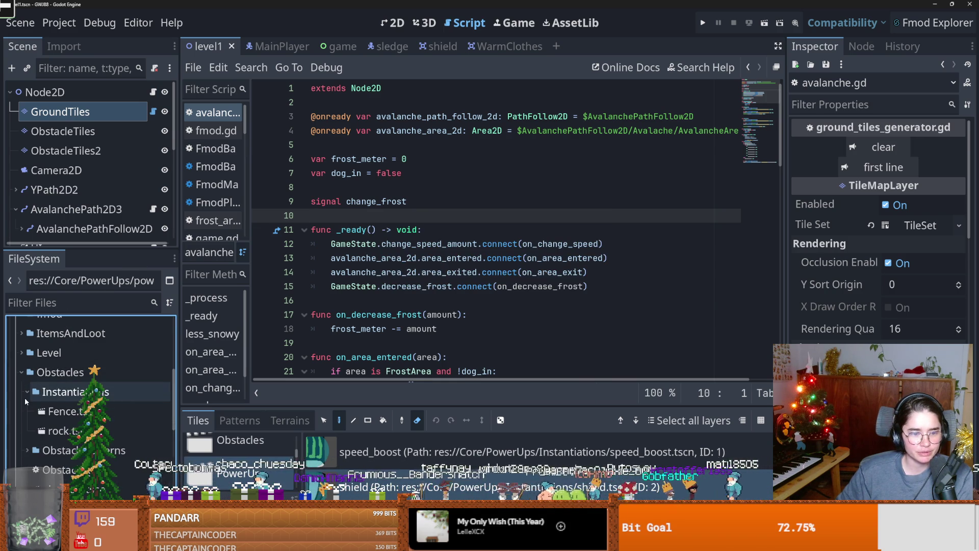
click(27, 393)
Open and save Fence.tscn, then expand the Obstacle Patterns folder.
double_click(61, 411)
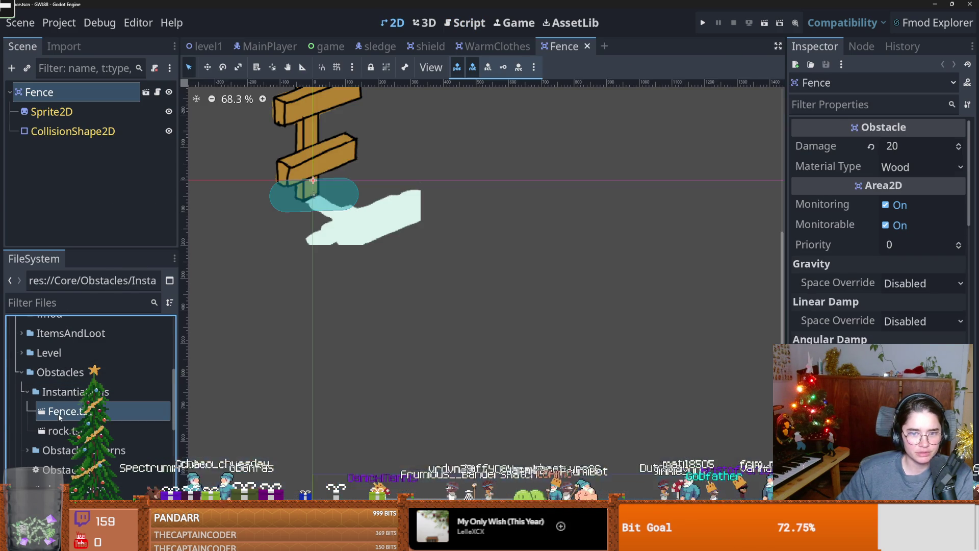
key(ctrl+s)
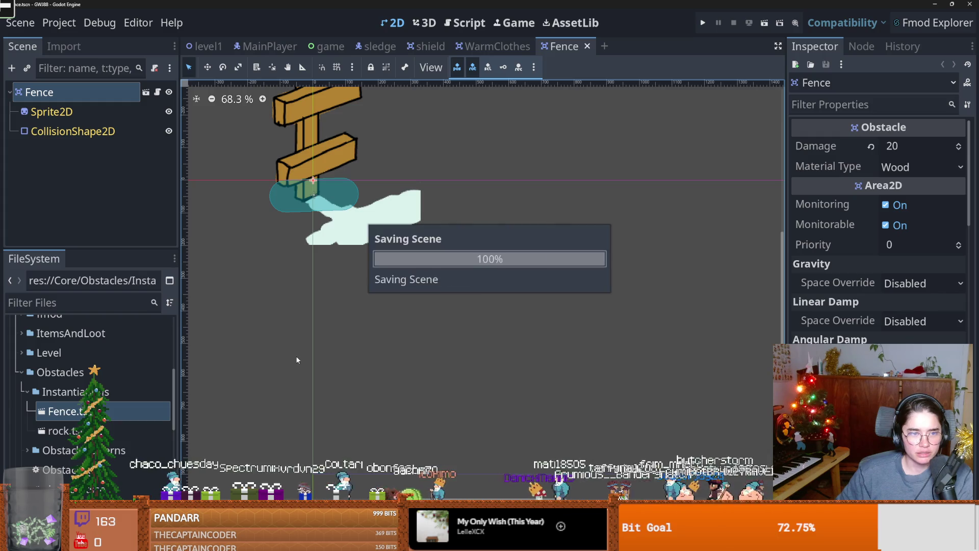
scroll(61, 382, down, 3)
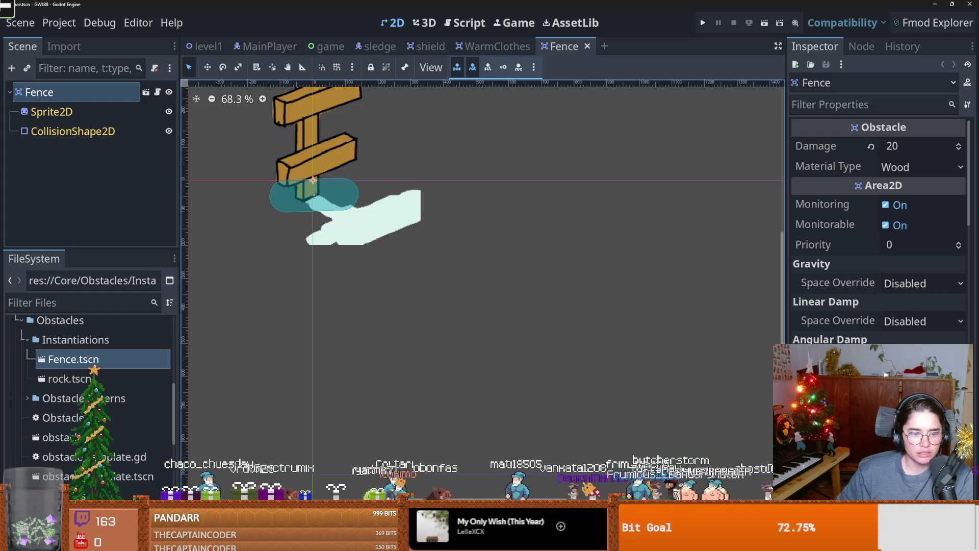
scroll(61, 382, up, 1)
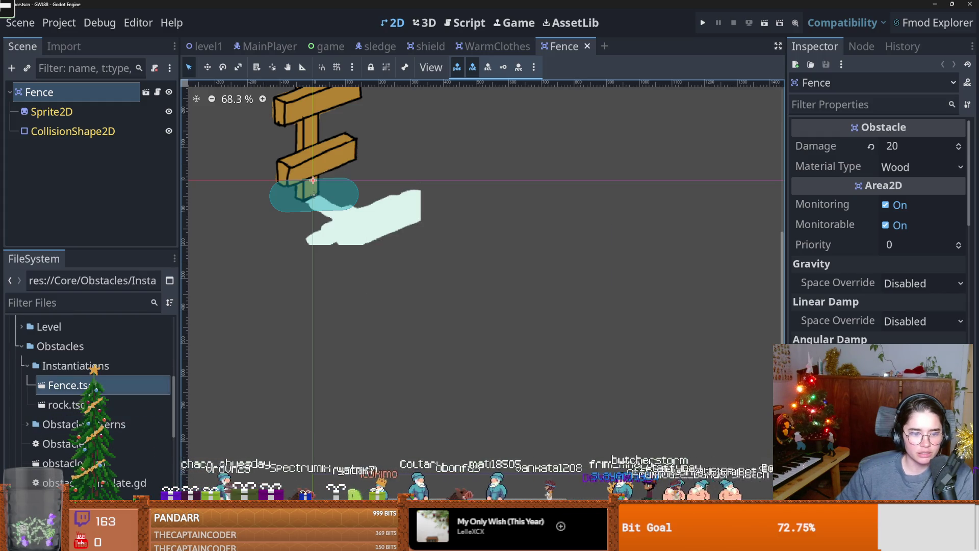
click(22, 428)
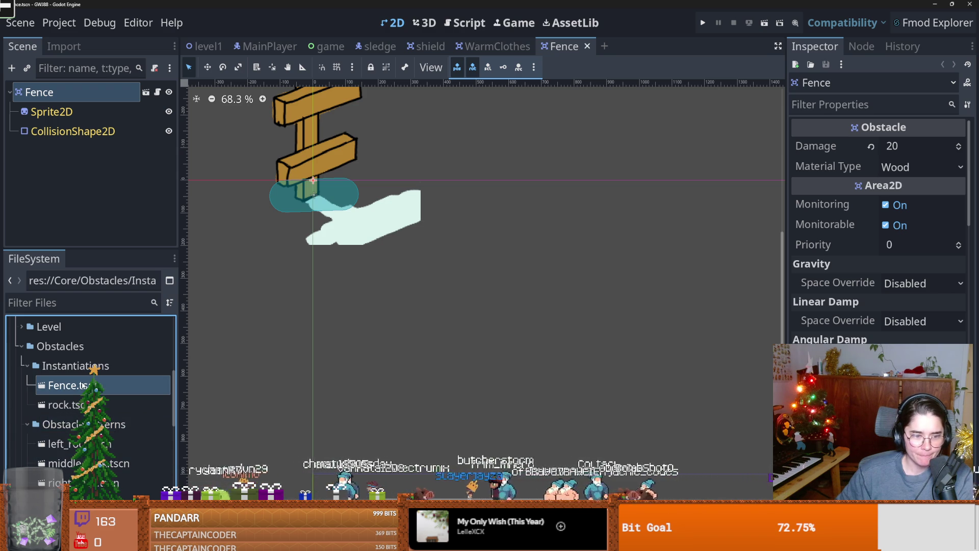
Check the Instantiations and Obstacle Patterns folder context menus without choosing anything.
right_click(77, 366)
mouse_move(112, 275)
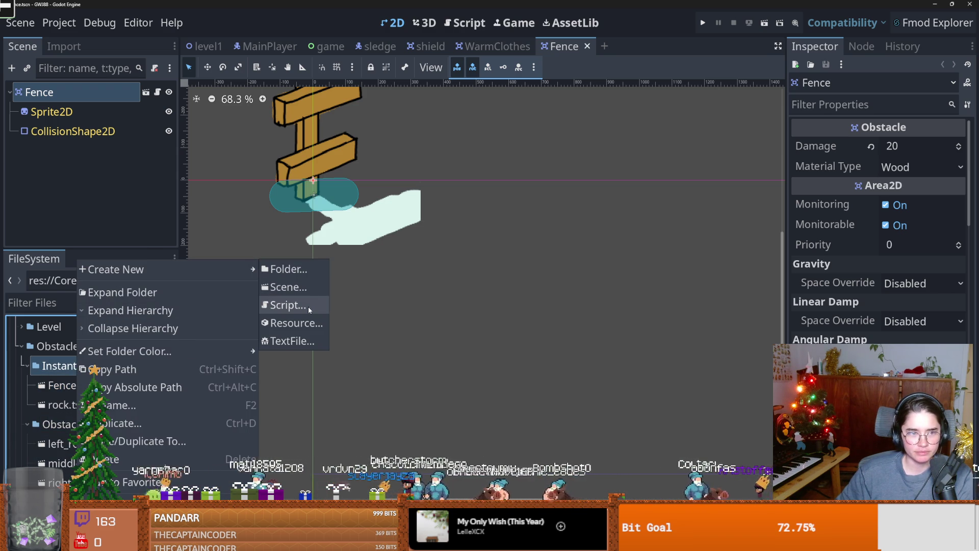
click(46, 361)
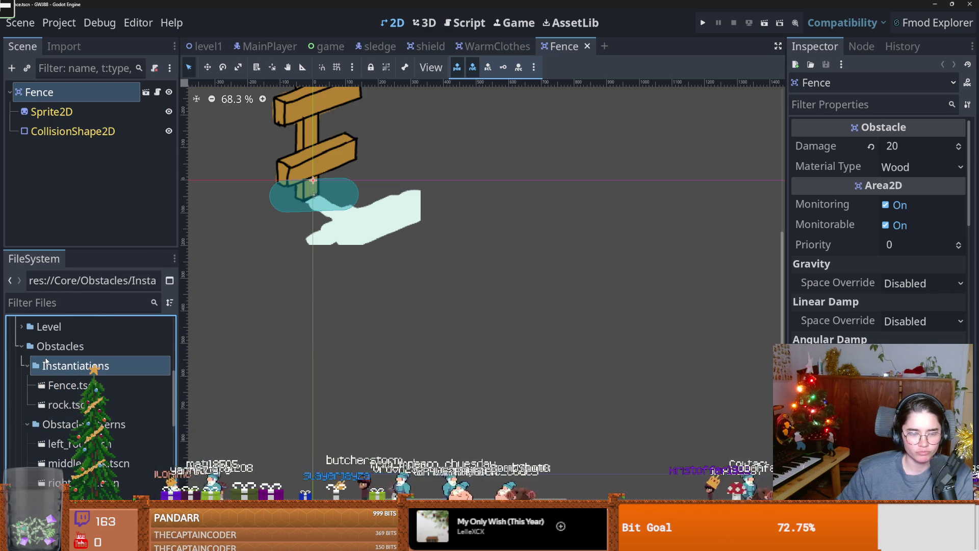
right_click(66, 427)
mouse_move(156, 267)
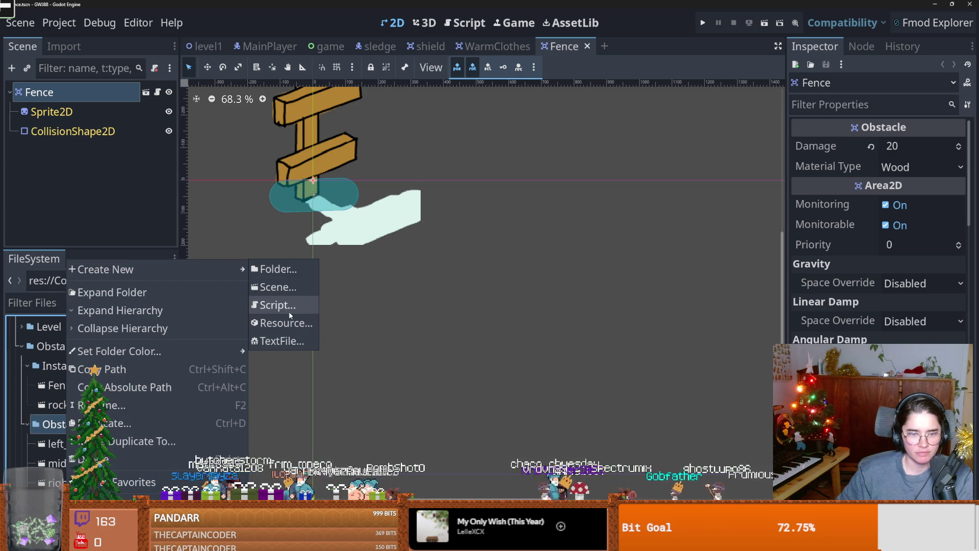
click(56, 424)
Open obstacle.tscn in its own tab, then open obstacle_template.tscn.
scroll(92, 397, down, 2)
right_click(83, 489)
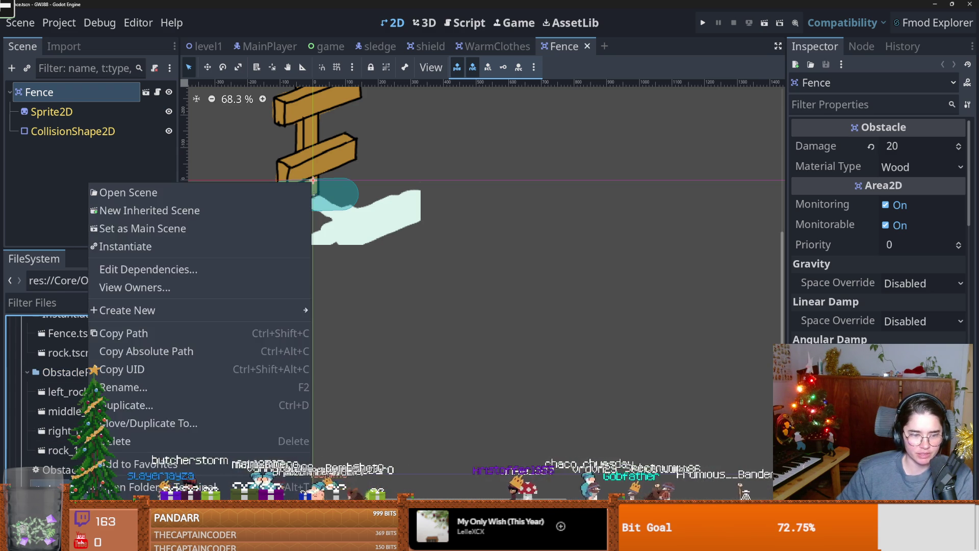
click(120, 193)
scroll(91, 393, down, 3)
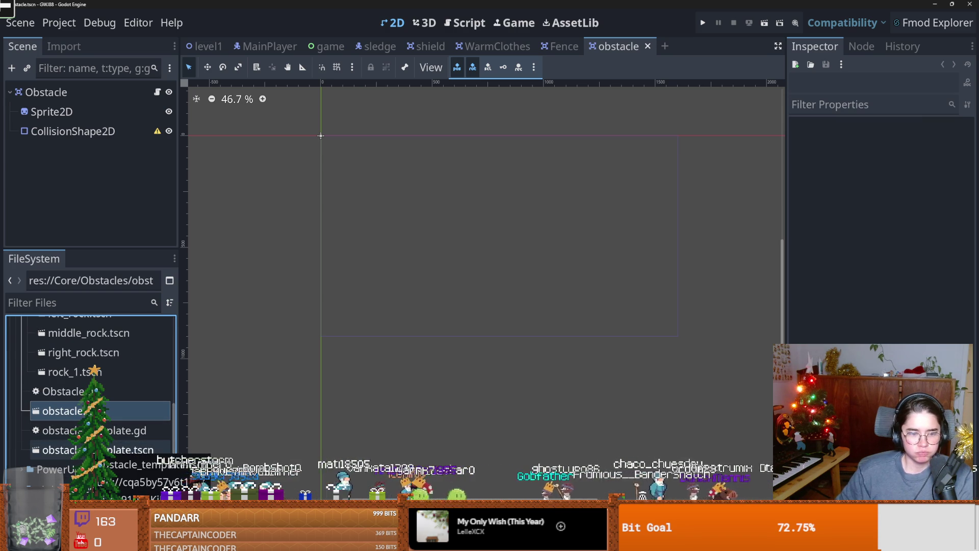
double_click(102, 450)
Create a new scene inheriting from obstacle_template and rename its root node Yeti.
right_click(88, 449)
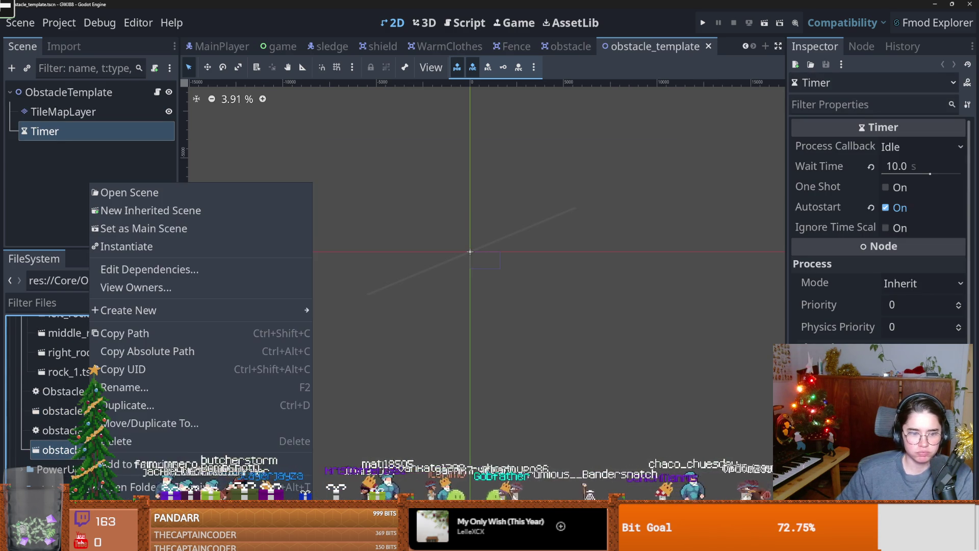
click(153, 210)
click(76, 92)
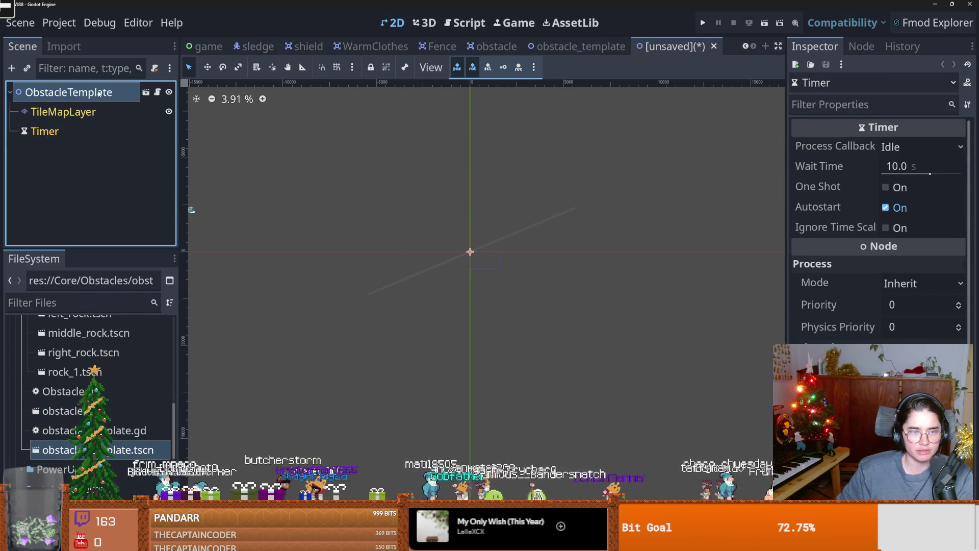
click(98, 92)
text(Yeti)
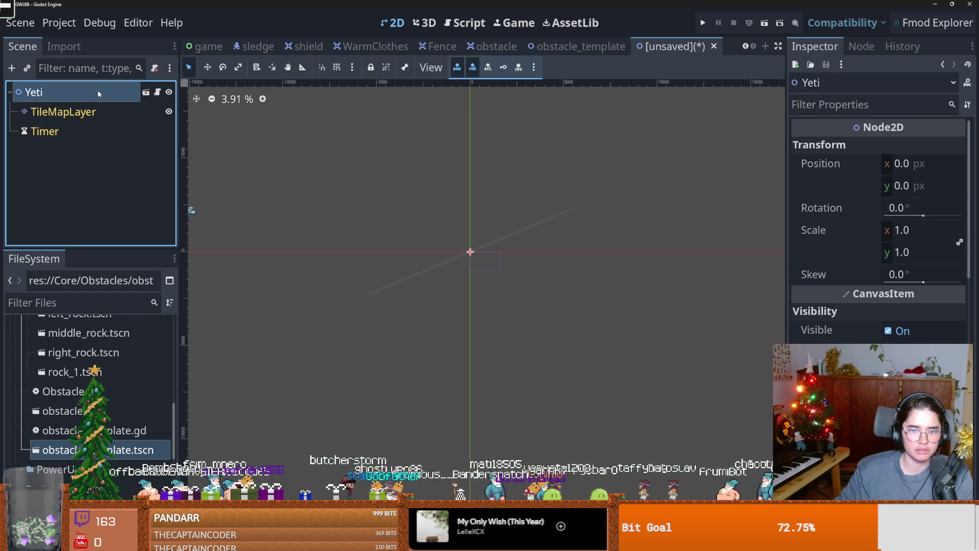
key(Return)
Cancel the Save Scene As dialog for yeti.tscn, leaving the scene unsaved.
scroll(444, 283, up, 1)
key(ctrl+s)
click(580, 428)
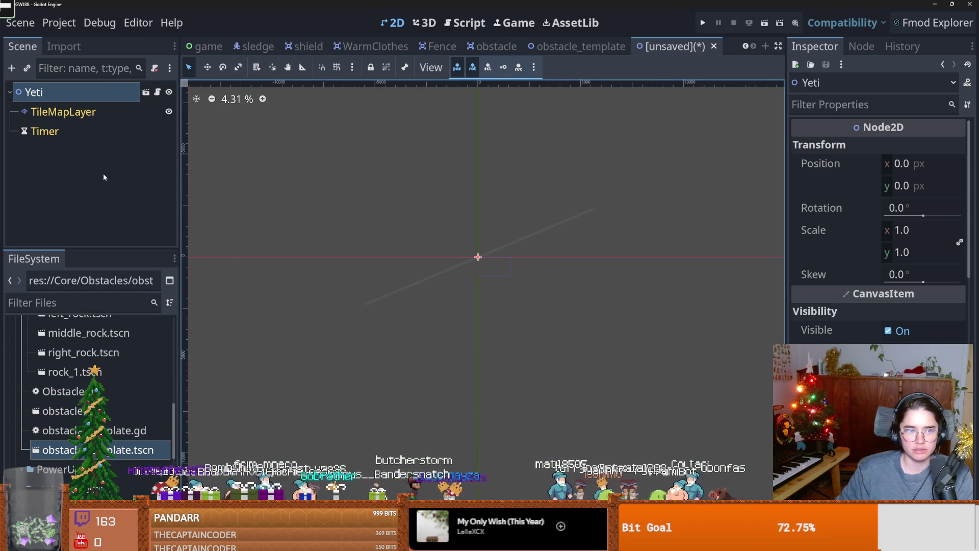
right_click(90, 85)
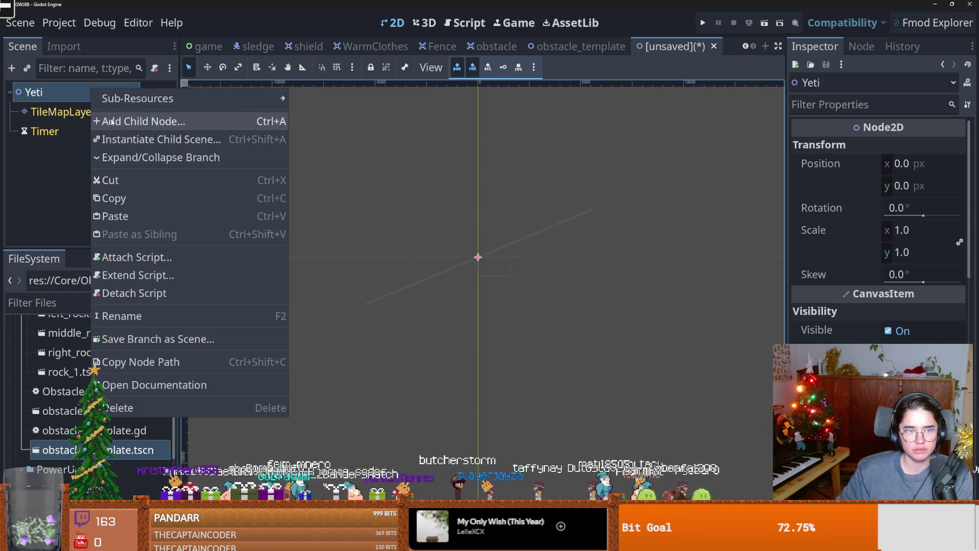
Add a Path2D under Yeti with a two-point curve from lower left to upper right.
click(111, 120)
text(path)
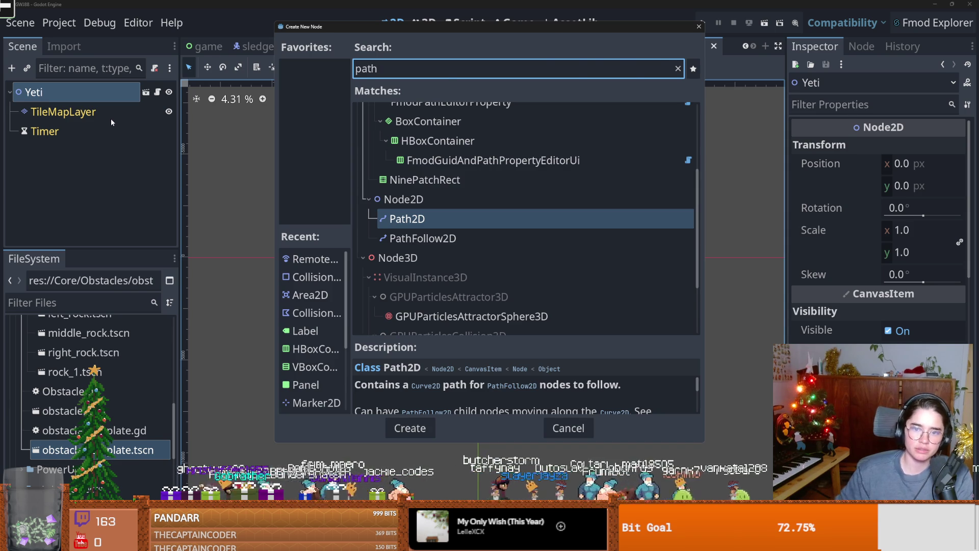
key(Return)
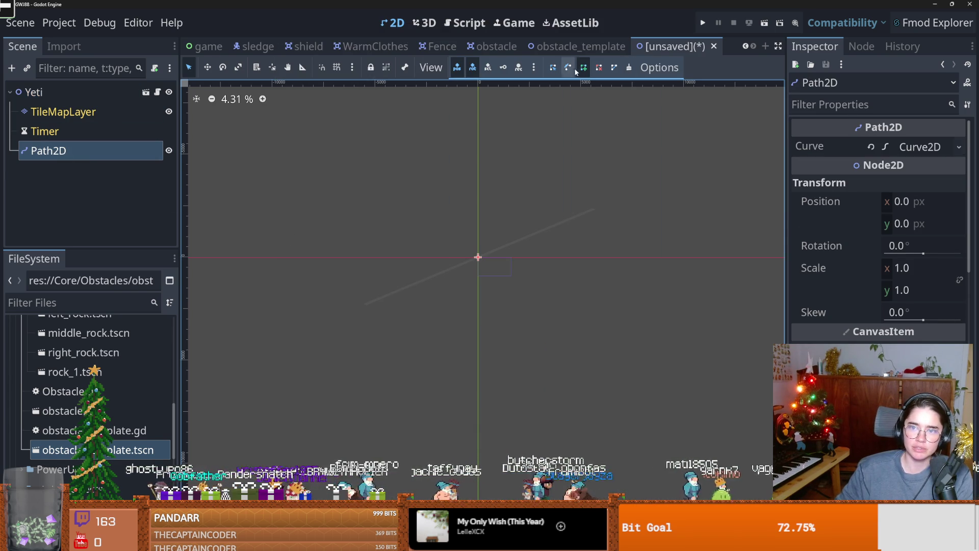
click(364, 372)
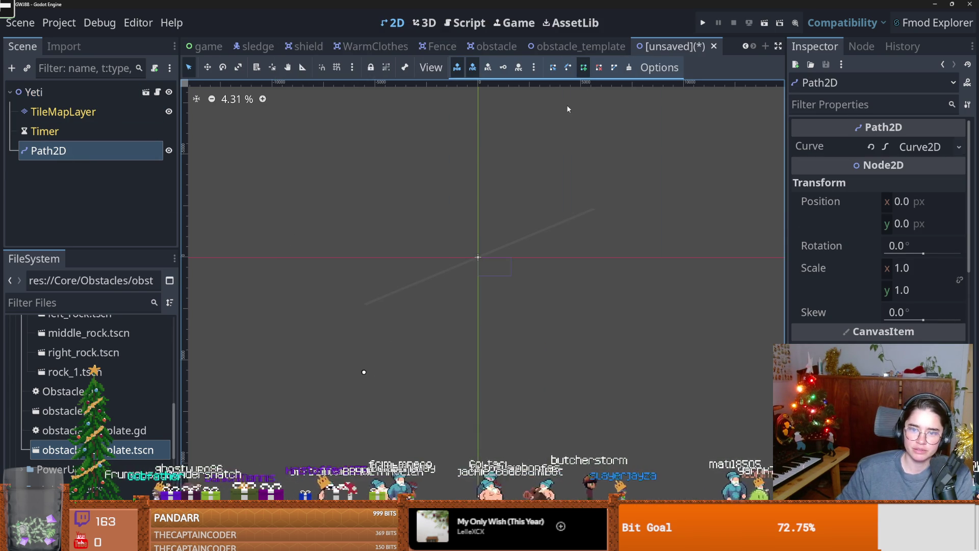
click(552, 133)
scroll(460, 248, up, 3)
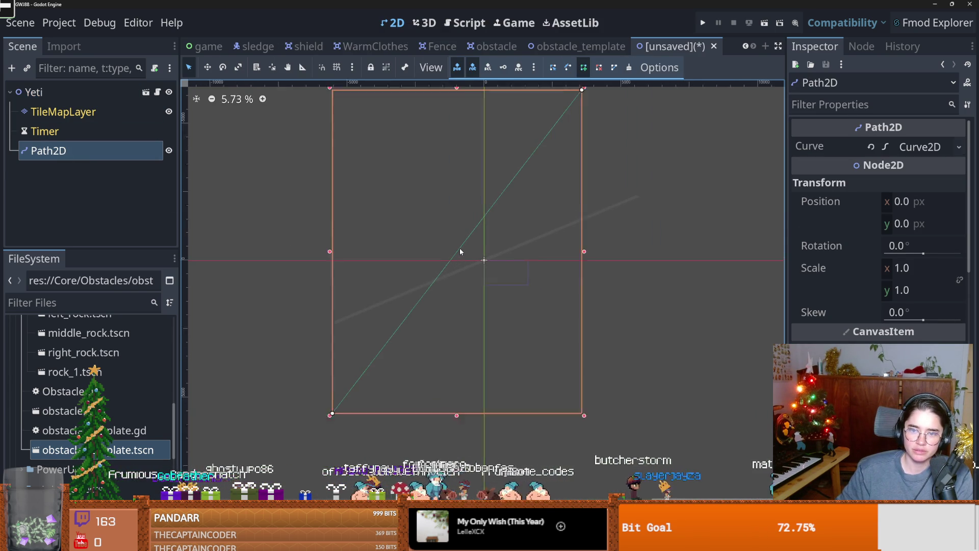
drag(577, 165, 576, 171)
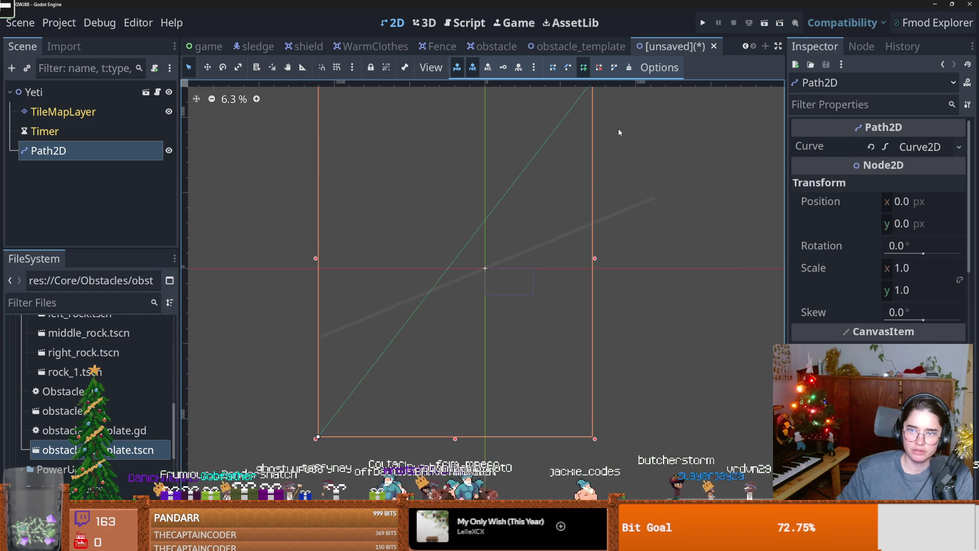
key(ctrl+s)
click(583, 430)
Add an AnimatedSprite2D under Path2D and give it a new SpriteFrames resource.
right_click(62, 91)
click(90, 121)
text(anima)
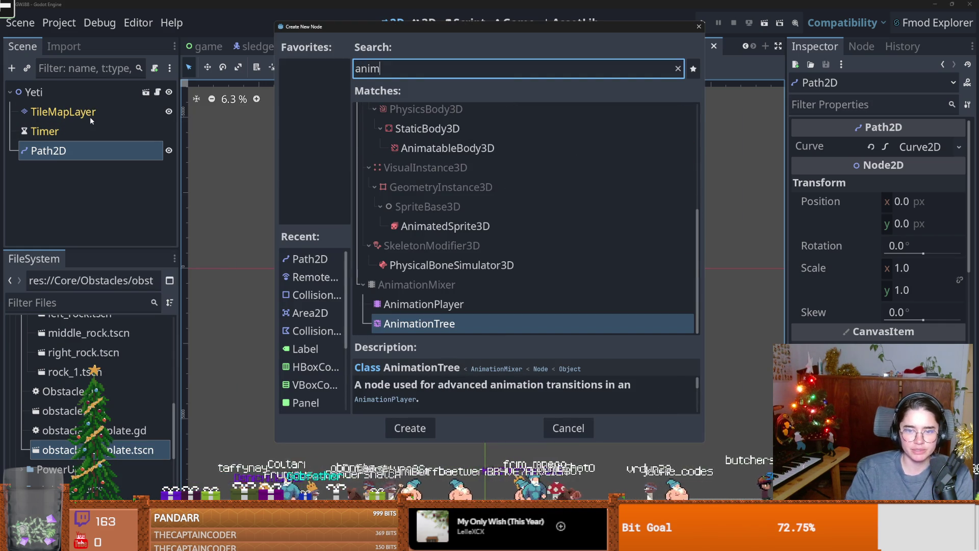
text(ted)
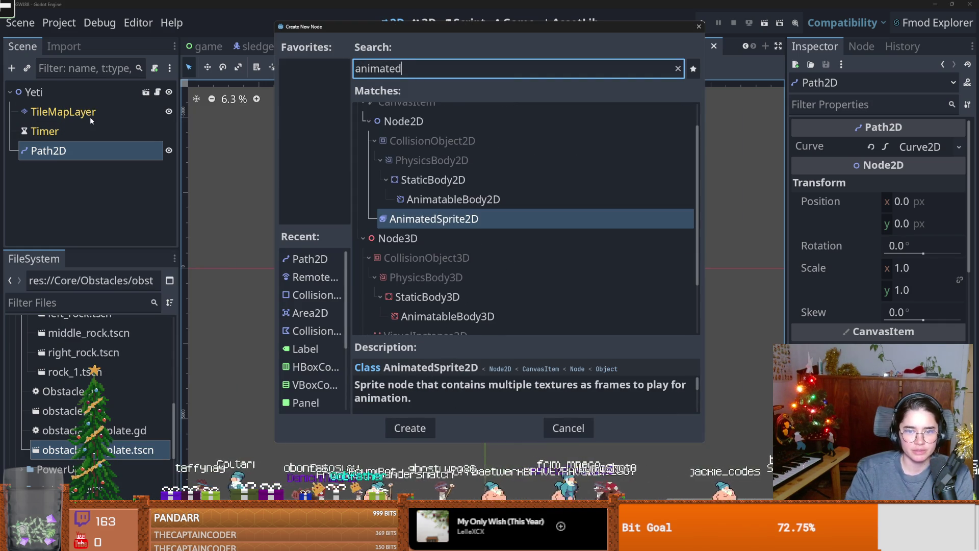
key(Return)
click(908, 147)
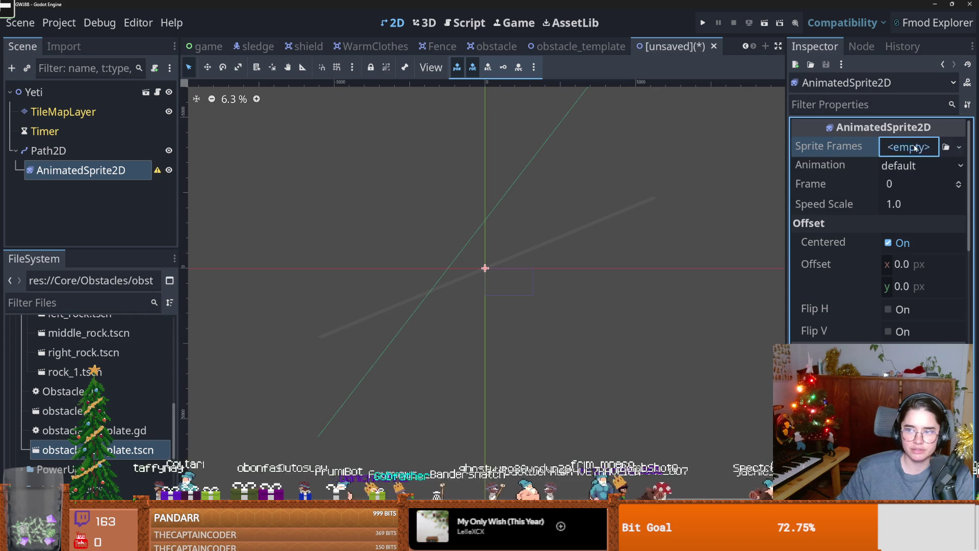
click(914, 185)
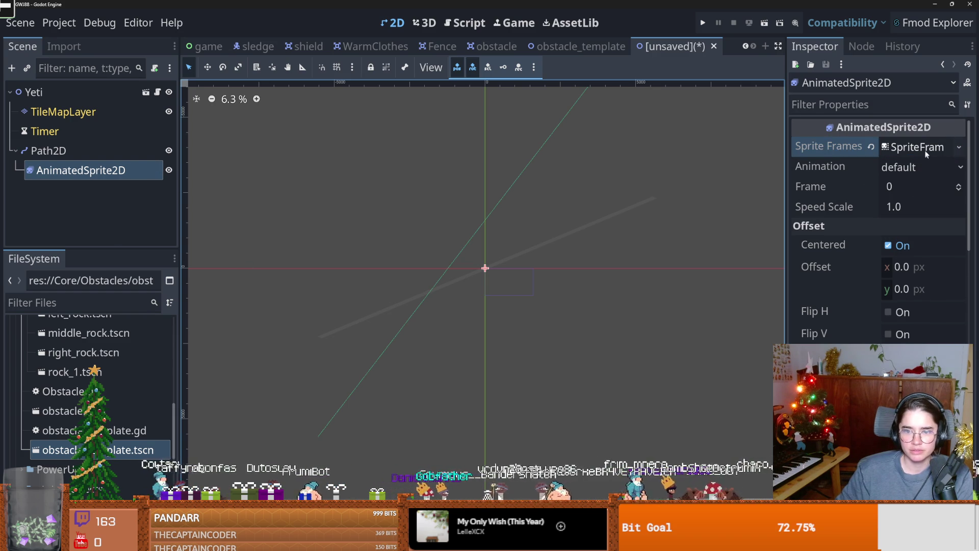
Add a PathFollow2D under Path2D and move the AnimatedSprite2D inside it.
right_click(59, 157)
click(117, 121)
text(path)
key(Down)
key(Return)
mouse_move(61, 189)
mouse_down()
mouse_move(51, 185)
mouse_move(58, 172)
mouse_up()
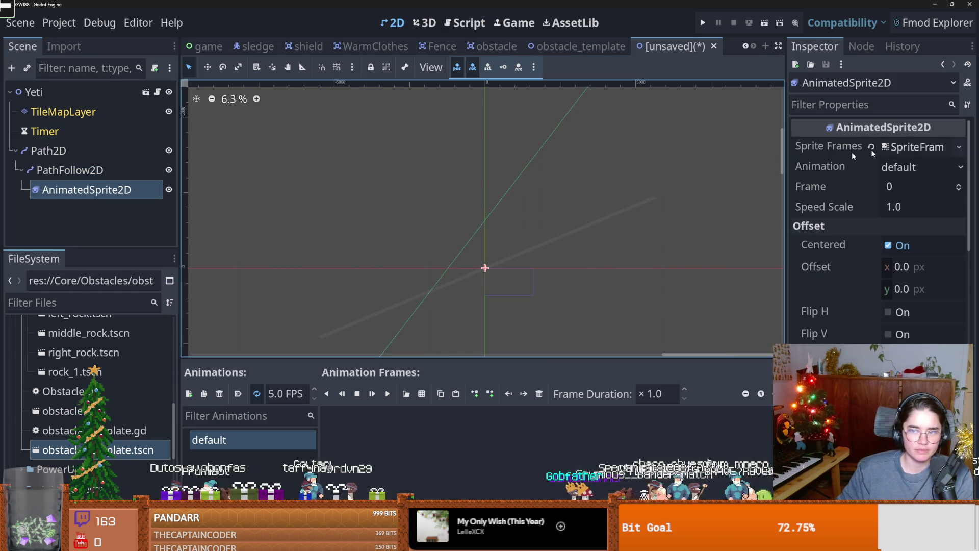
click(898, 151)
Add four frames from assets/textures/yeti.png, sliced with Vertical 1, to the default animation.
click(419, 390)
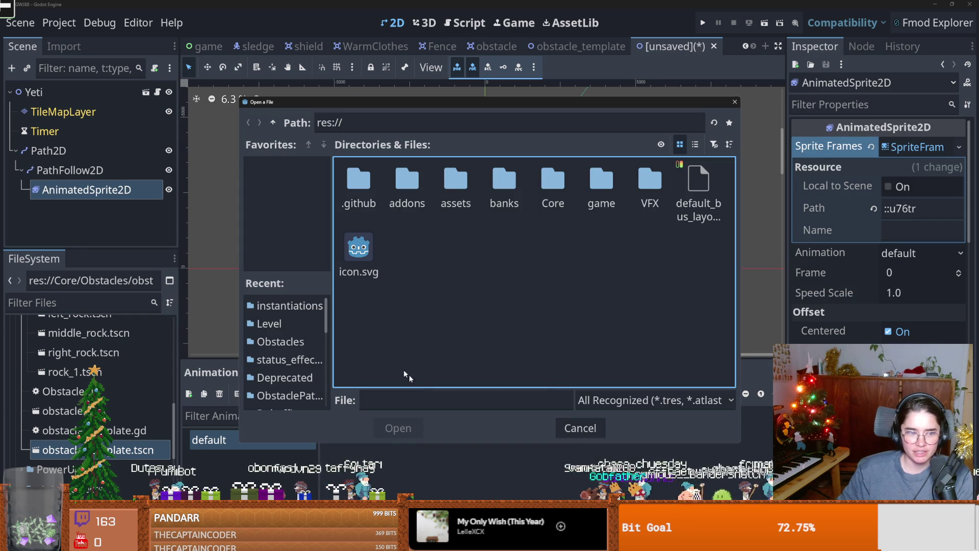
double_click(455, 181)
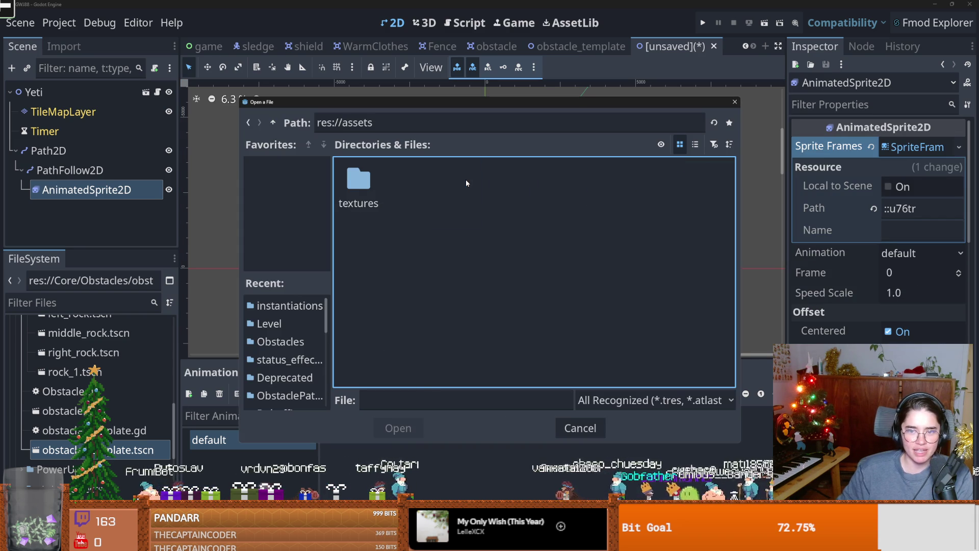
double_click(363, 181)
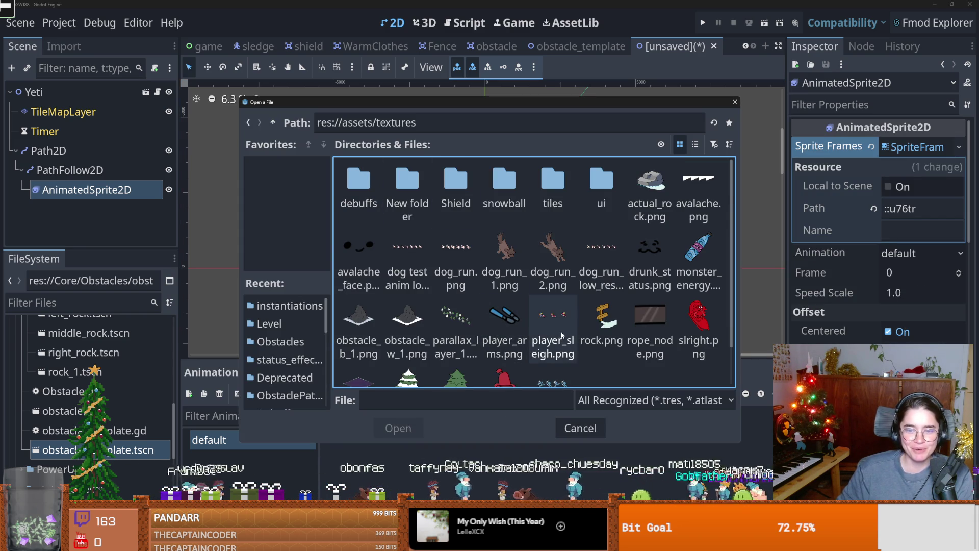
scroll(556, 326, down, 2)
scroll(530, 301, up, 2)
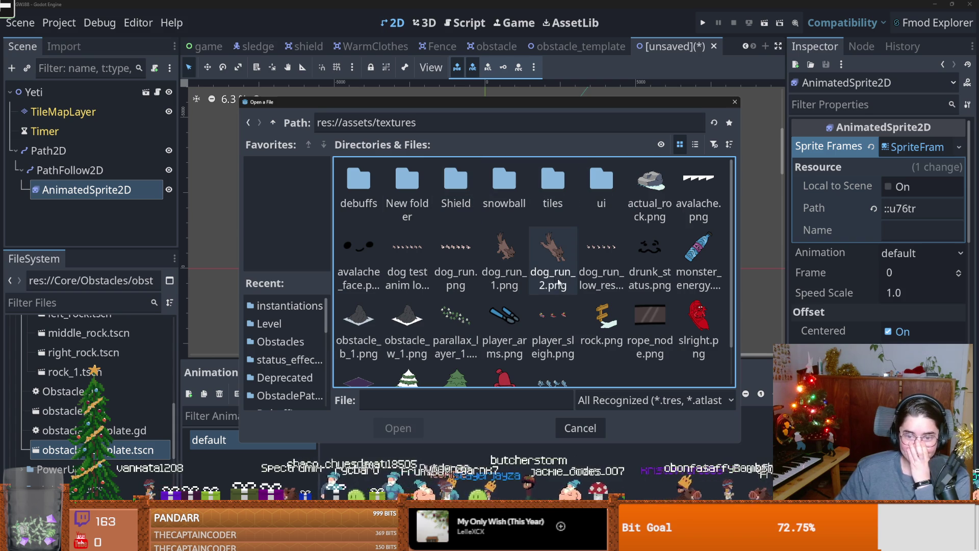
scroll(580, 321, down, 2)
double_click(555, 339)
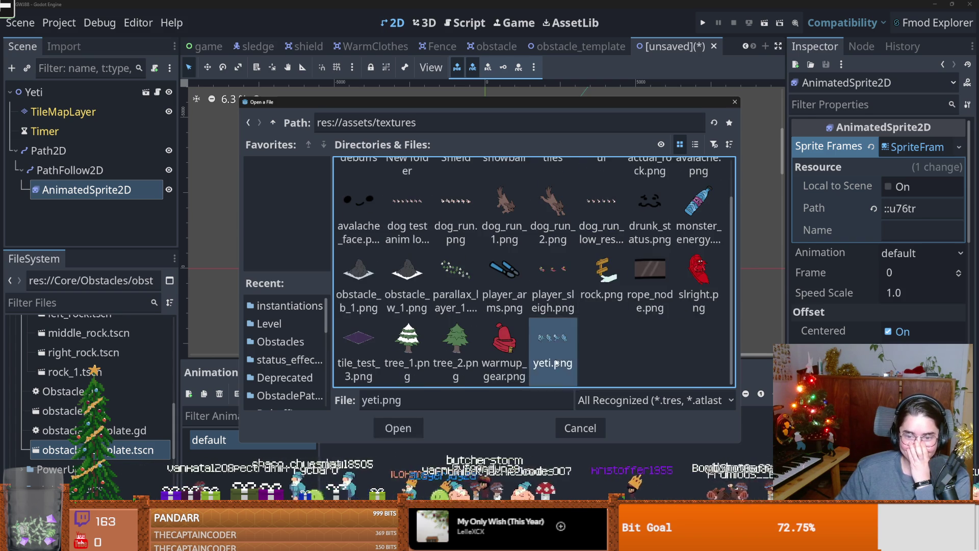
click(798, 138)
double_click(799, 138)
drag(328, 240, 586, 265)
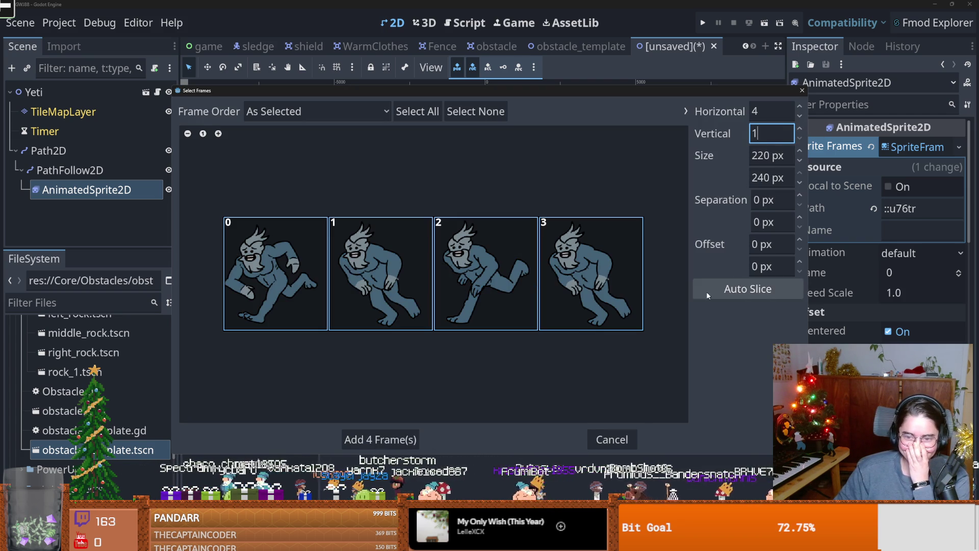
click(390, 443)
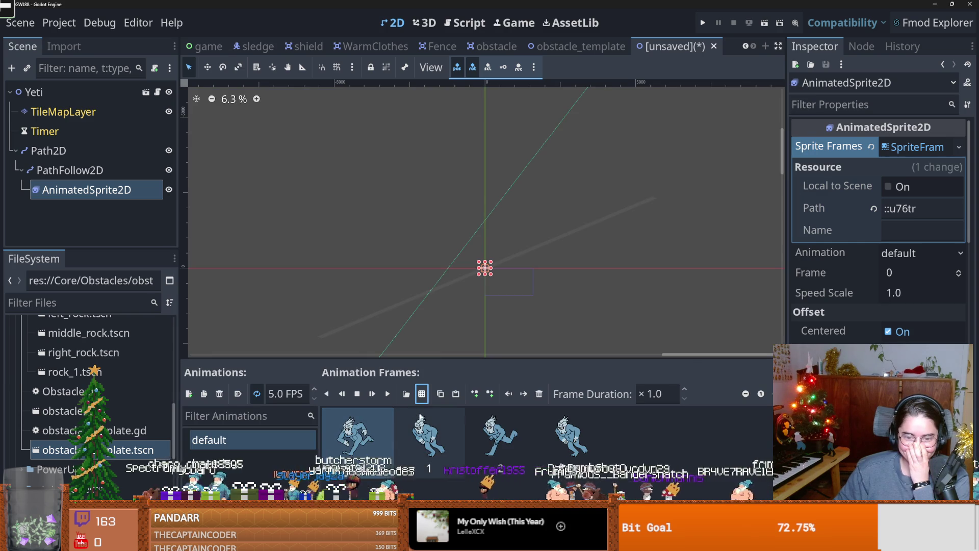
Enlarge the Yeti AnimatedSprite2D's scale step by step through 3 and 4 to 5.
scroll(504, 295, up, 4)
scroll(507, 299, down, 2)
scroll(521, 226, up, 1)
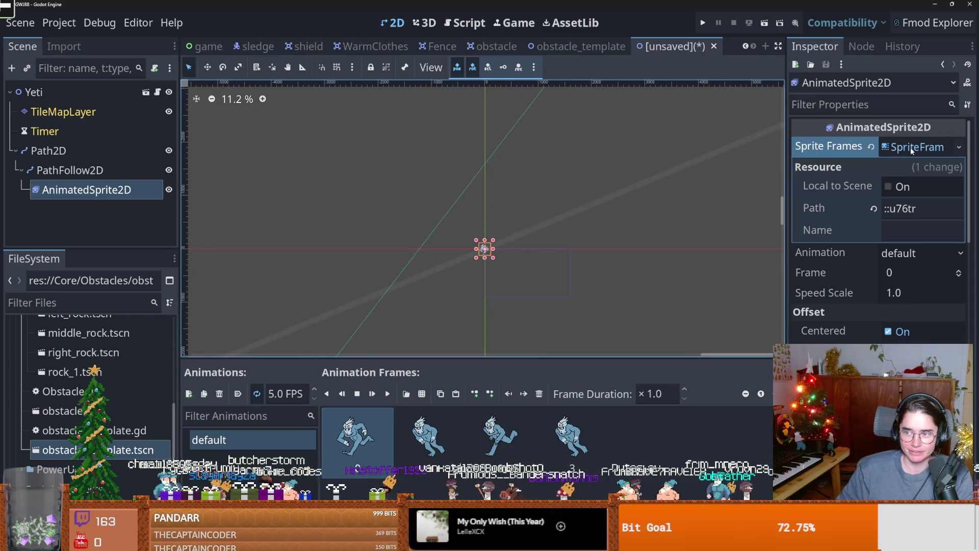
click(913, 147)
scroll(657, 377, down, 2)
scroll(877, 255, down, 5)
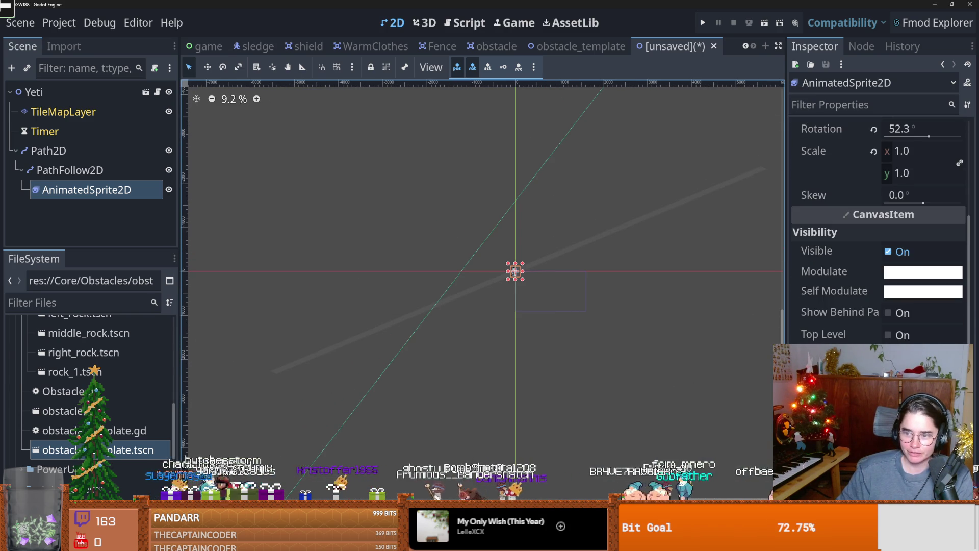
scroll(877, 229, up, 2)
click(906, 253)
text(3)
key(Return)
scroll(497, 363, down, 3)
click(906, 252)
text(4)
key(Return)
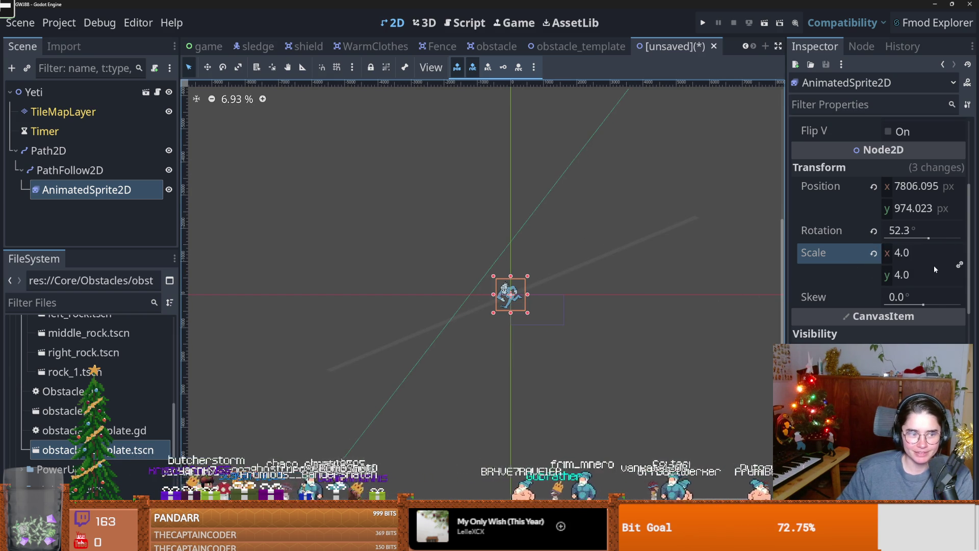
click(952, 257)
text(5)
key(Return)
Flip the sprite with Scale x -5 and drag it down-left into place.
scroll(498, 328, up, 4)
scroll(499, 328, down, 1)
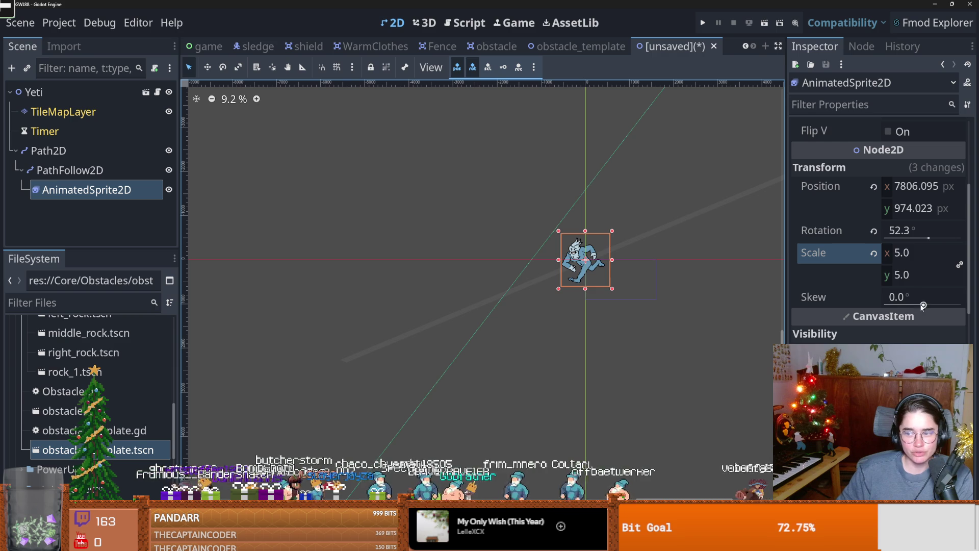
click(893, 252)
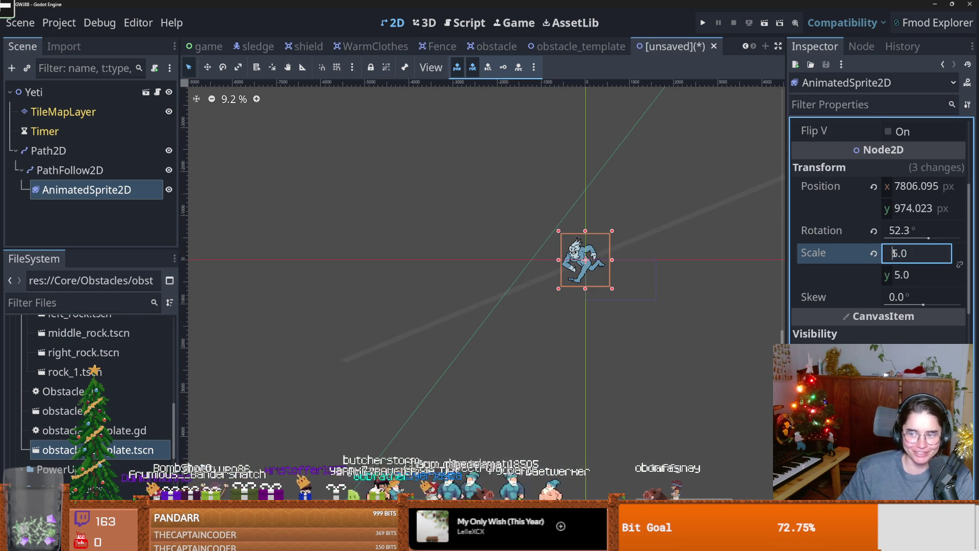
text(-)
key(Return)
drag(632, 283, 690, 242)
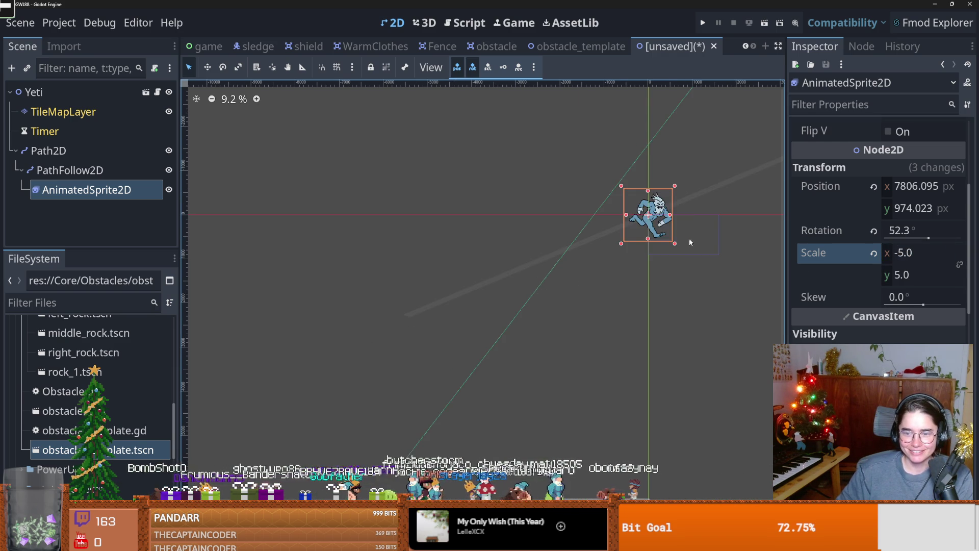
drag(648, 217, 430, 458)
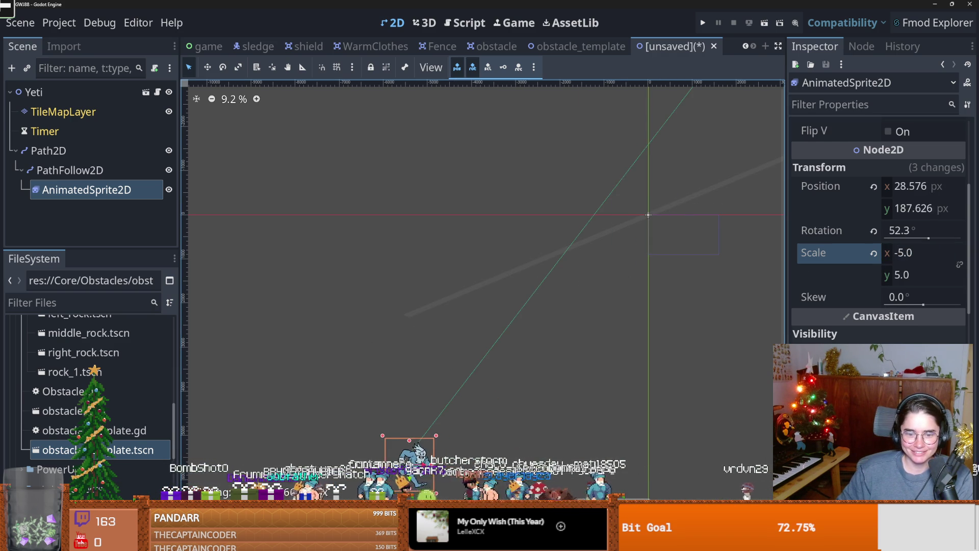
Scrub the PathFollow2D Progress Ratio and play the Yeti's running animation preview.
click(77, 171)
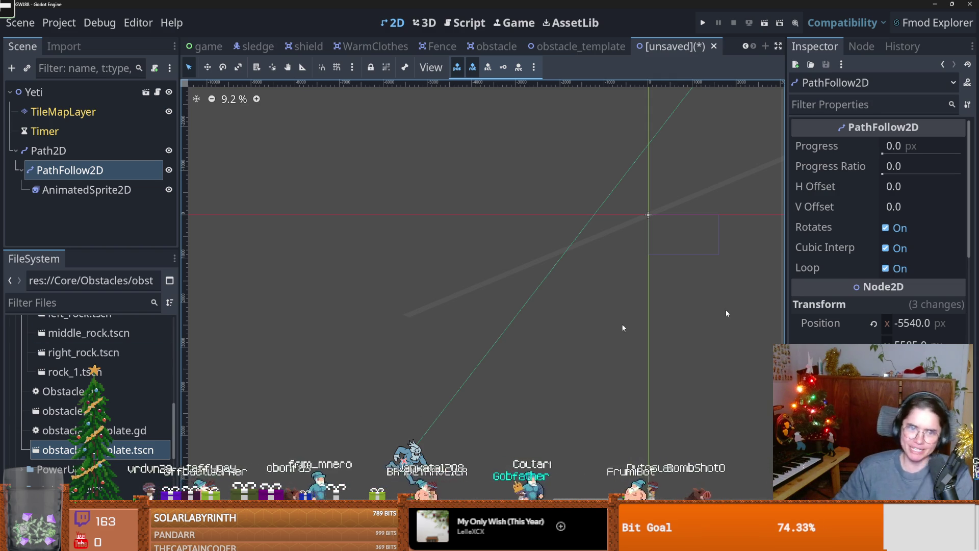
drag(886, 174, 834, 179)
click(87, 189)
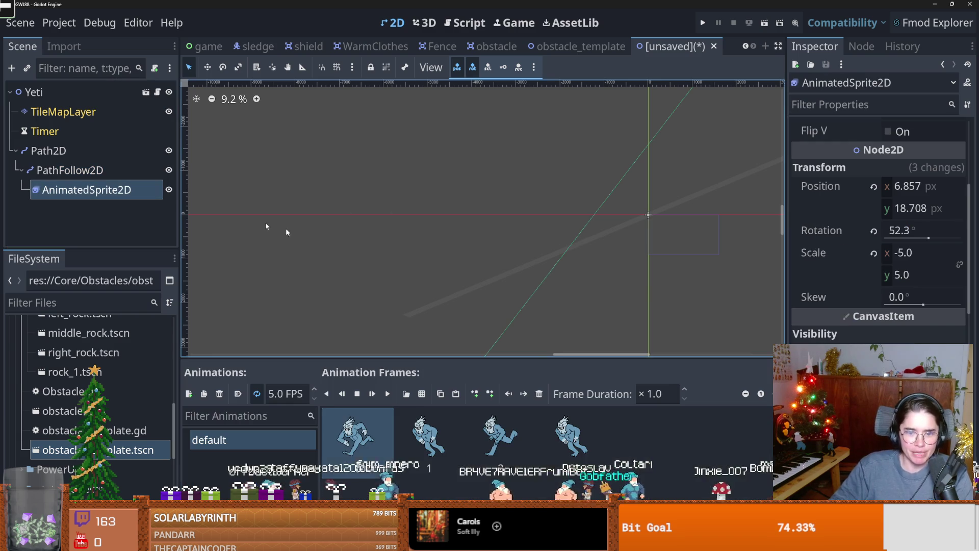
scroll(428, 233, down, 2)
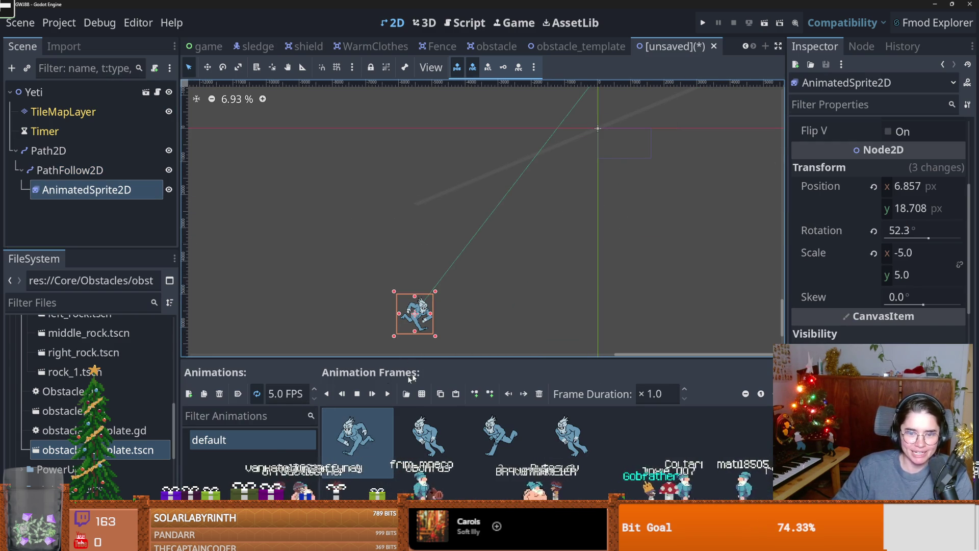
click(388, 394)
Tilt the Yeti sprite to a Rotation of 14.1°, then reselect it.
scroll(445, 316, up, 3)
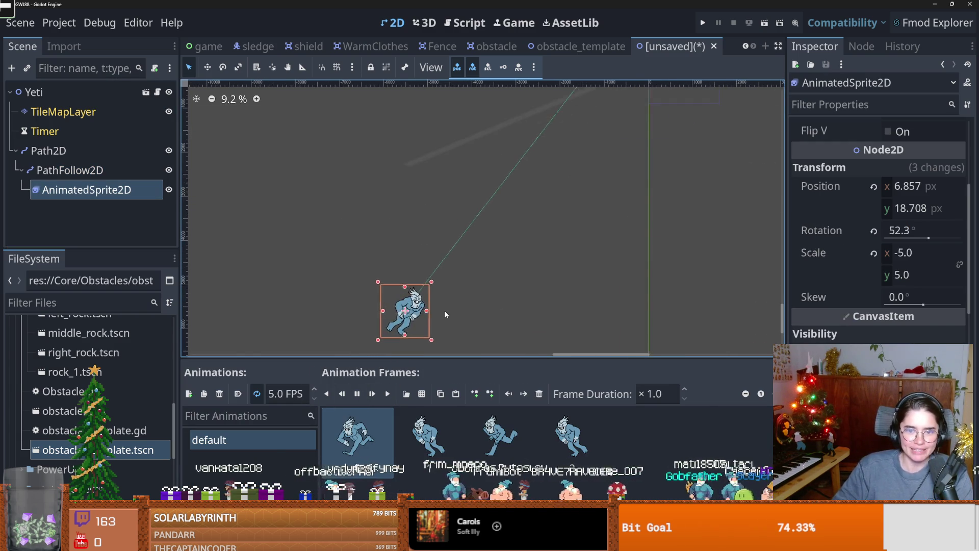
scroll(444, 315, up, 1)
drag(955, 230, 913, 230)
scroll(631, 258, down, 4)
scroll(536, 289, up, 1)
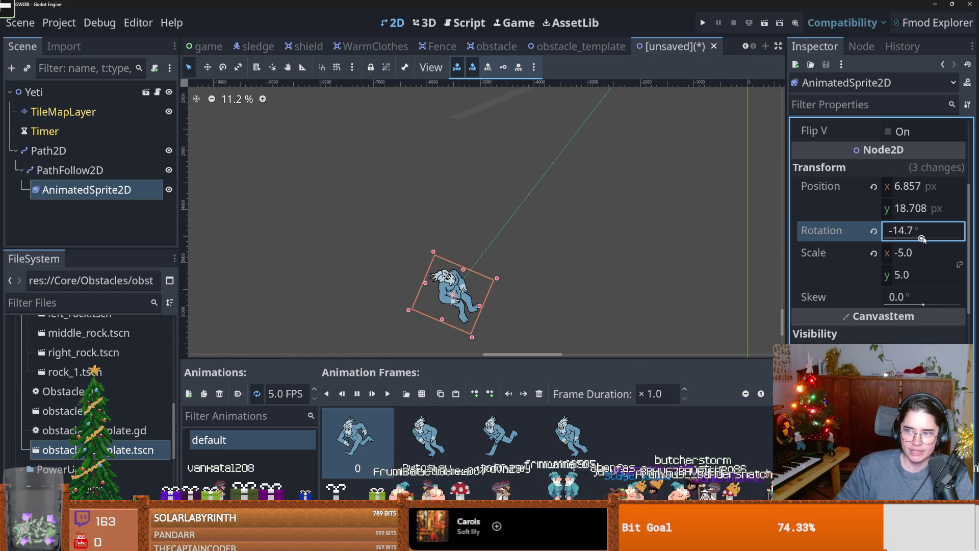
drag(921, 238, 925, 239)
scroll(603, 287, down, 7)
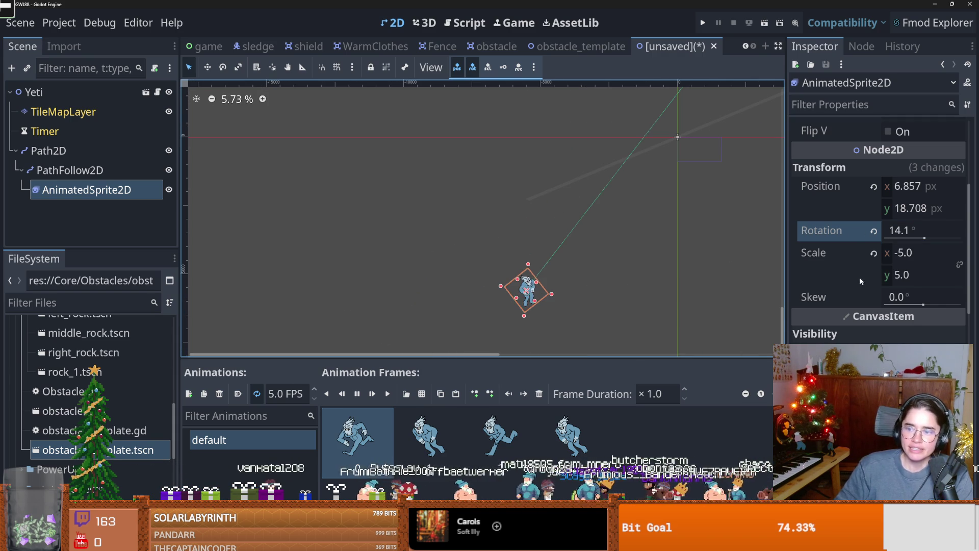
click(70, 170)
scroll(673, 232, down, 3)
scroll(622, 274, up, 3)
scroll(622, 274, up, 1)
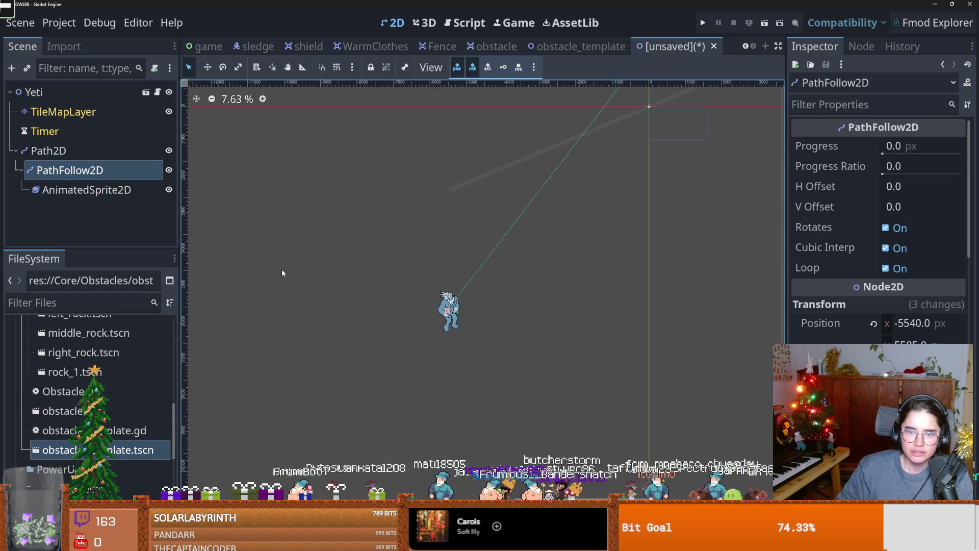
click(81, 190)
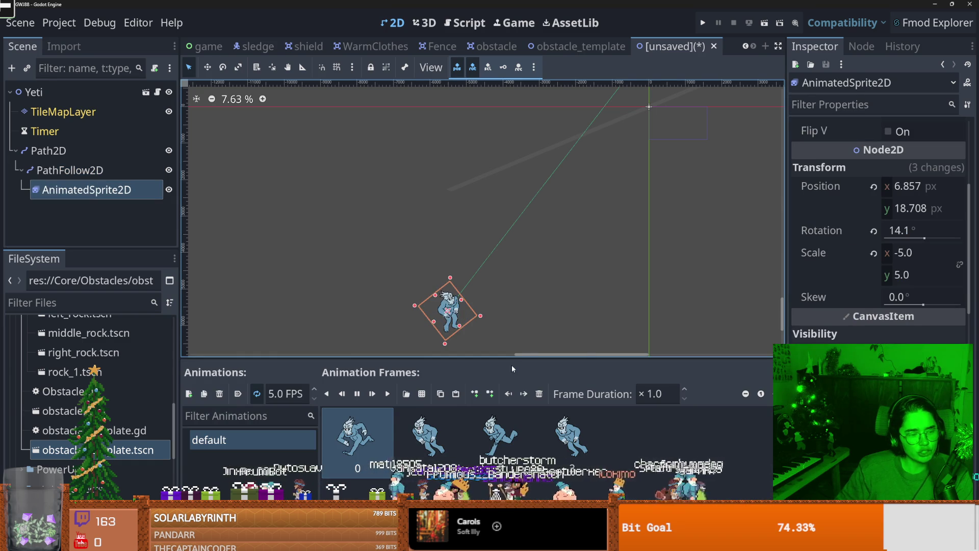
Cancel the pending scene save, set the running animation to 10 FPS, and select Path2D.
scroll(575, 316, down, 1)
key(ctrl+s)
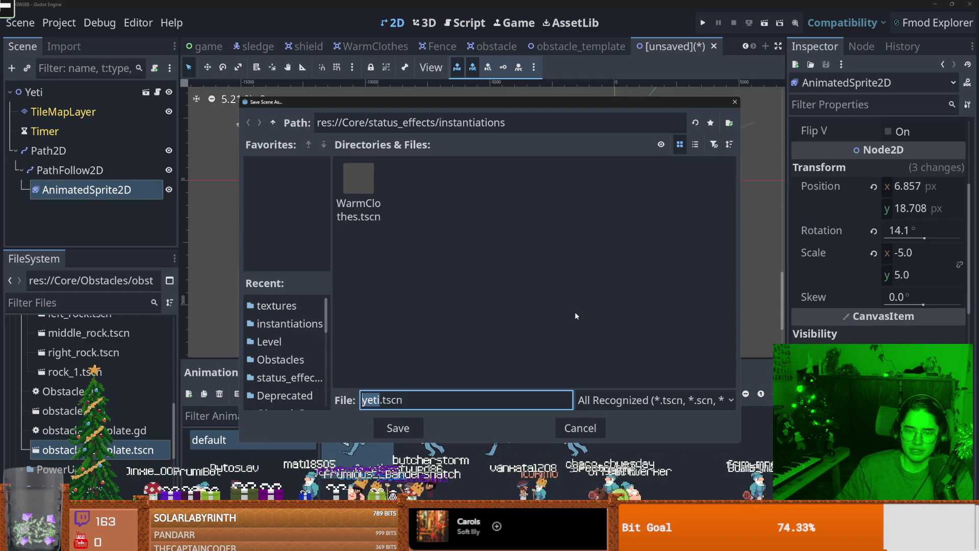
click(734, 104)
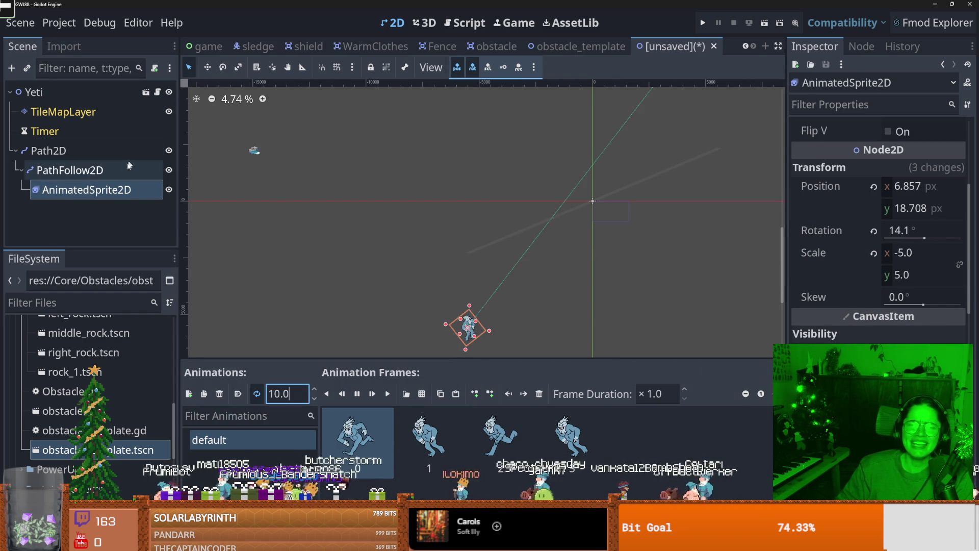
click(70, 170)
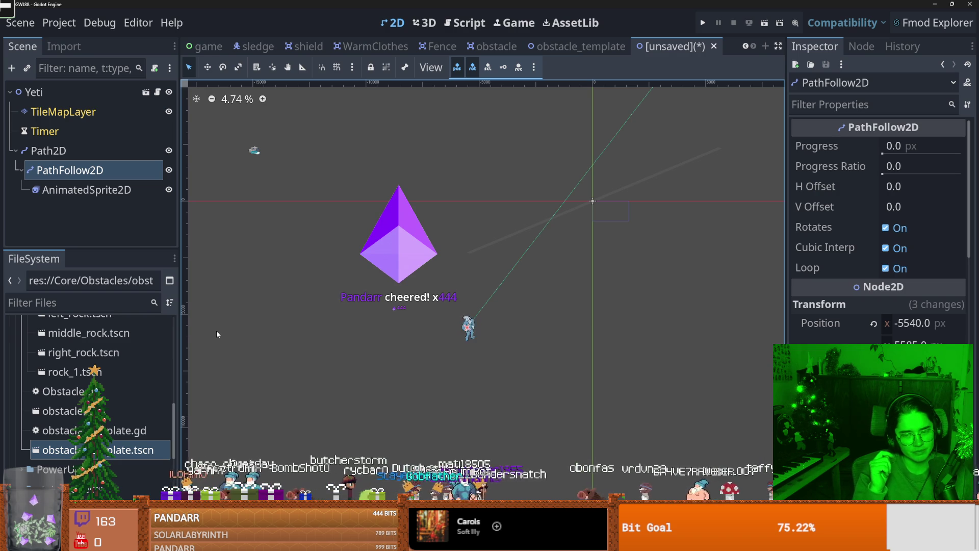
scroll(448, 406, up, 3)
scroll(448, 405, right, 2)
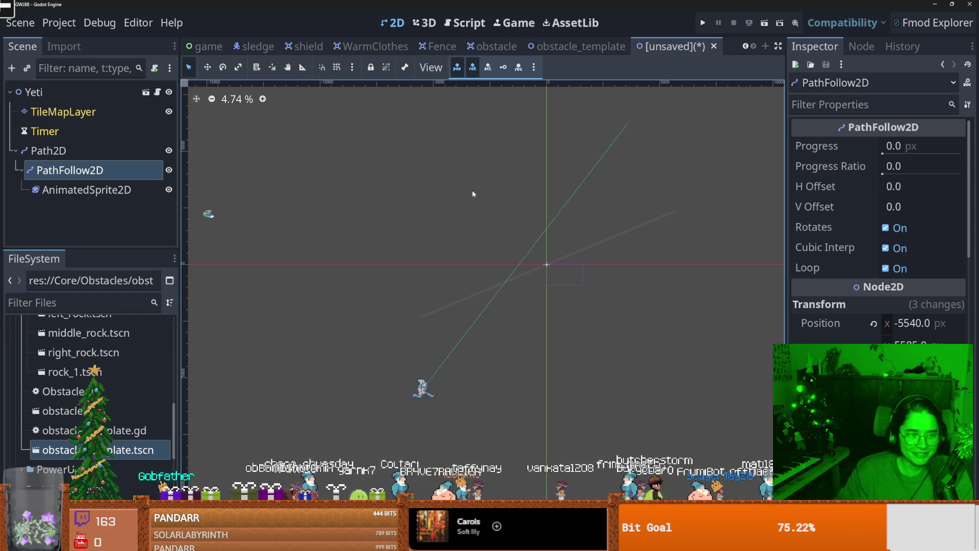
click(72, 152)
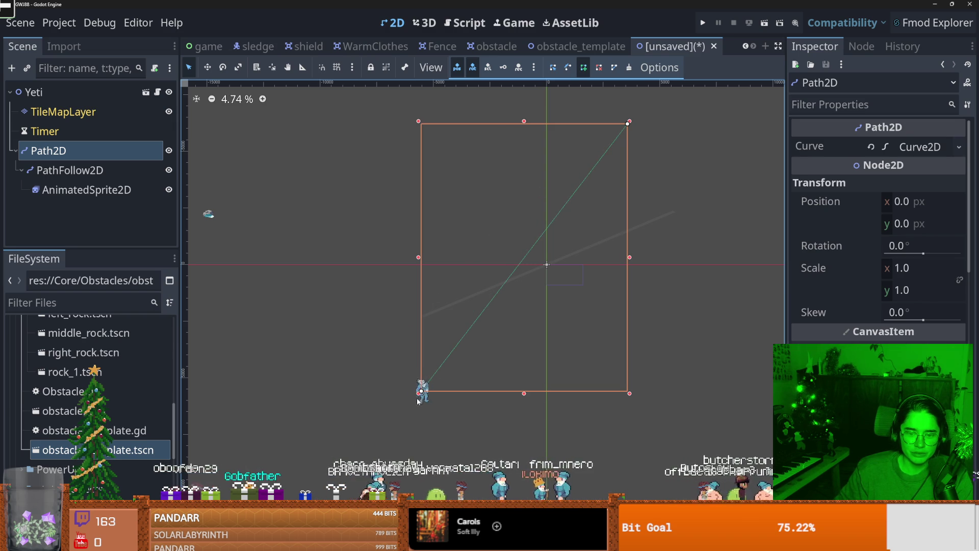
Try stretching the old diagonal path from both corners, undoing each change.
click(553, 68)
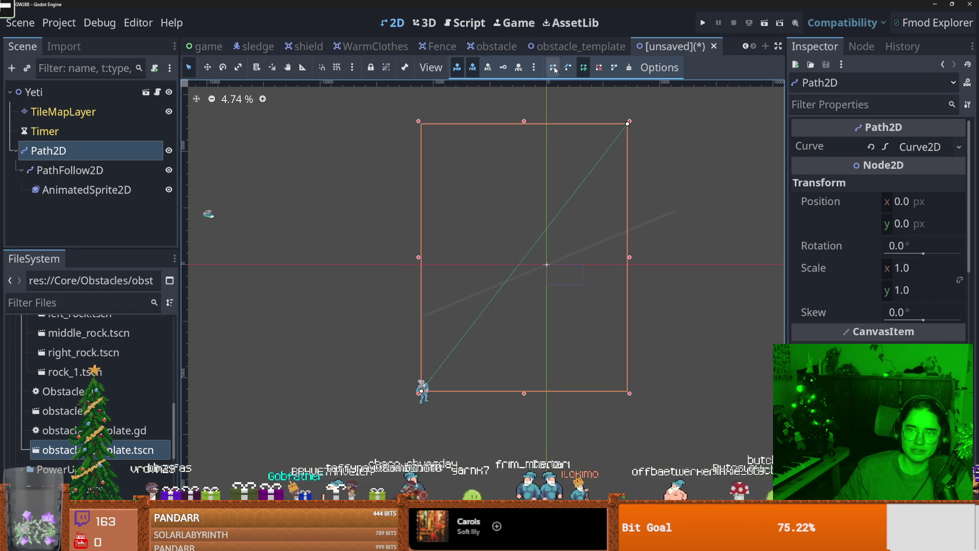
drag(419, 394, 343, 234)
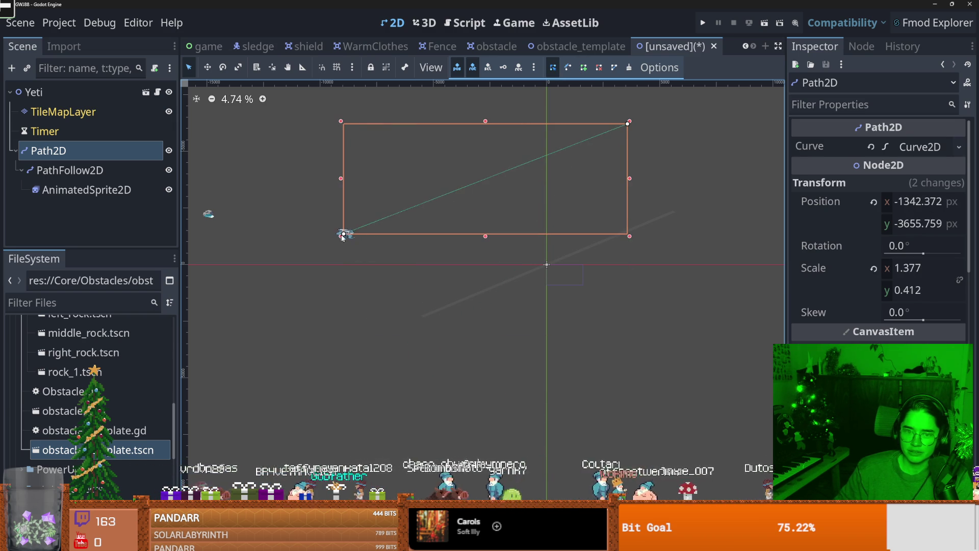
key(ctrl+z)
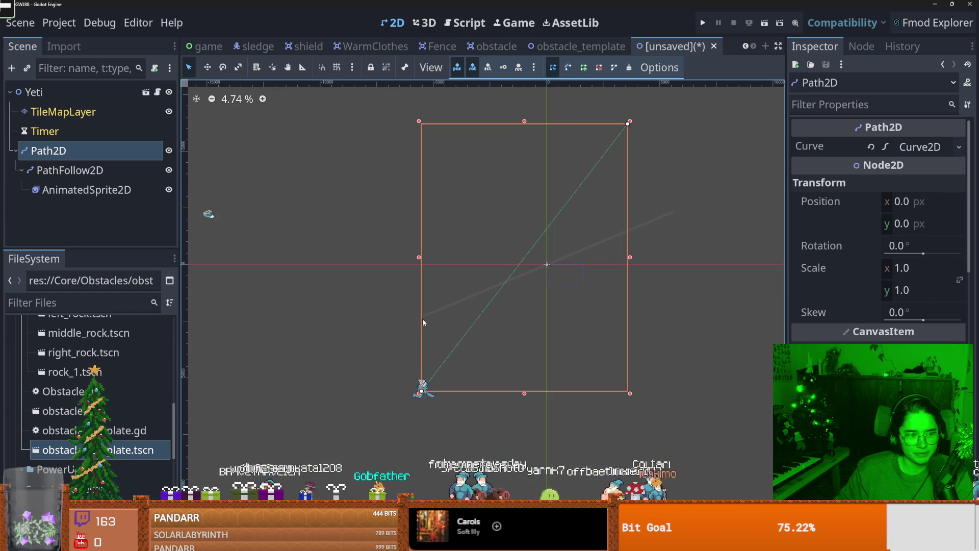
mouse_move(631, 123)
mouse_down()
mouse_move(675, 306)
mouse_move(676, 125)
mouse_up()
key(ctrl+z)
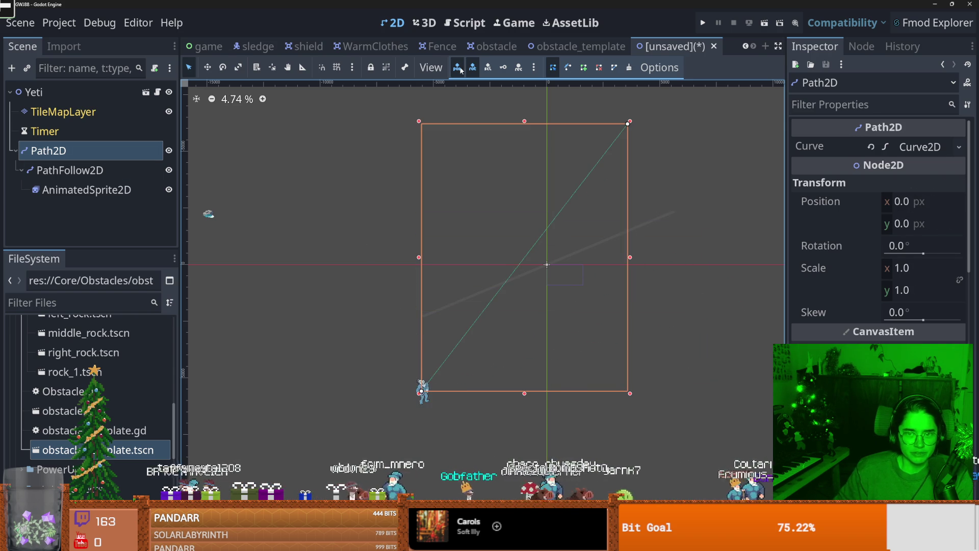
Clear the Path2D's Curve, create a new curve and test adding points.
click(884, 147)
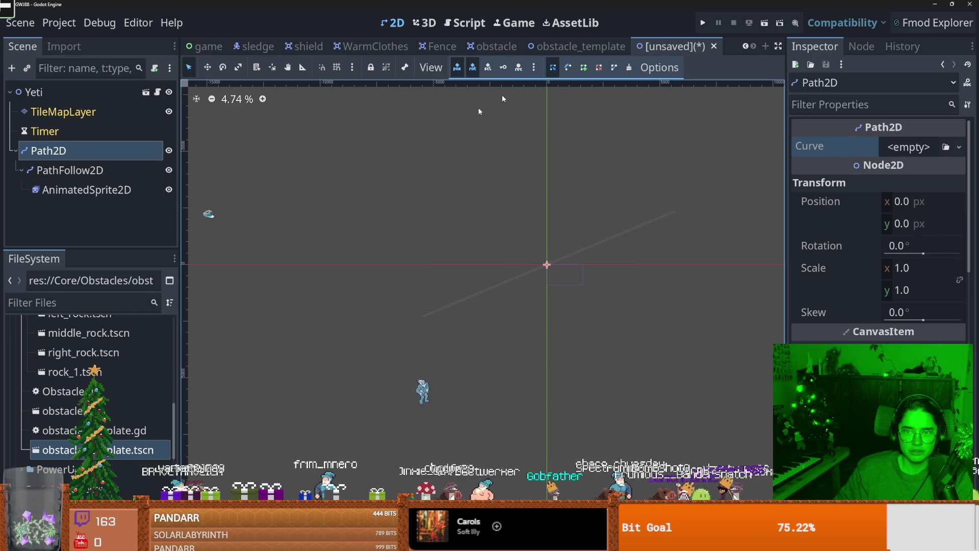
click(363, 252)
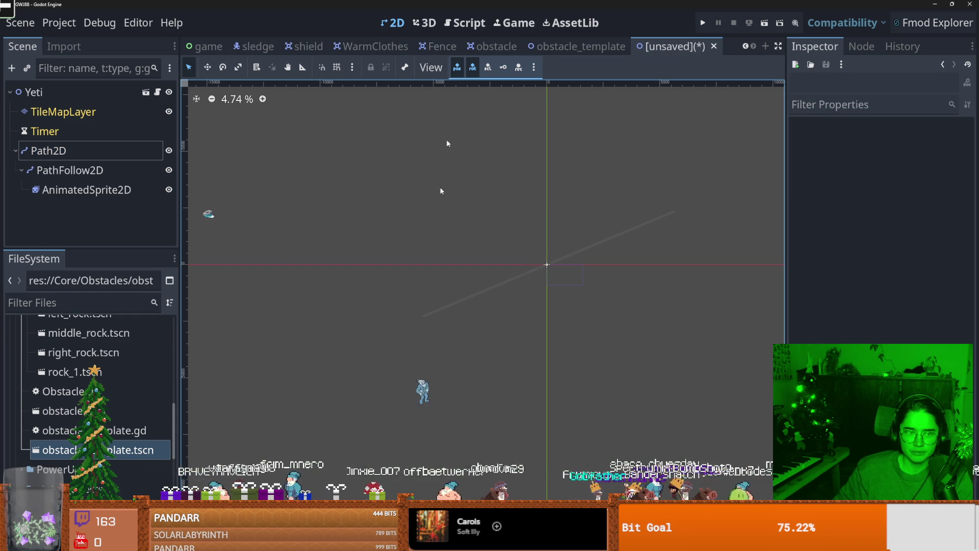
click(45, 131)
click(48, 150)
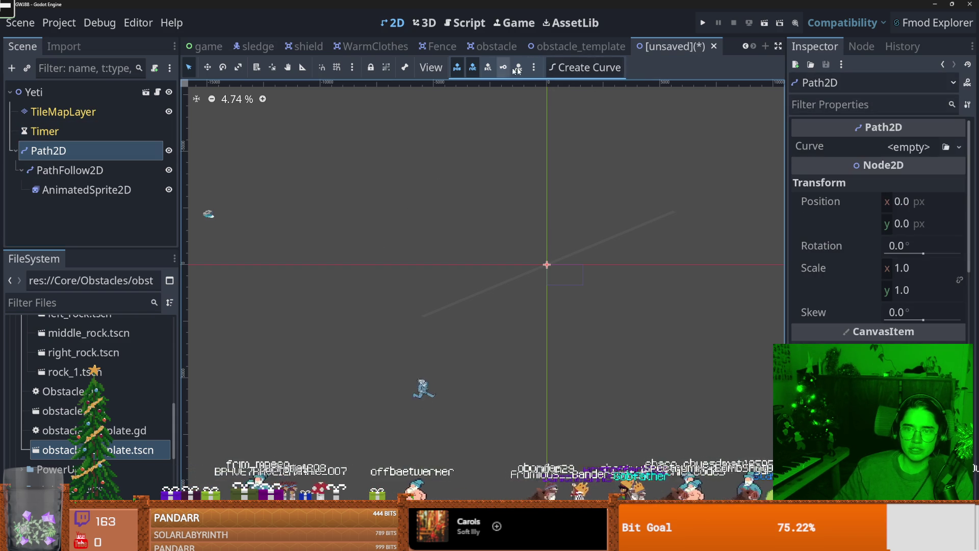
click(569, 70)
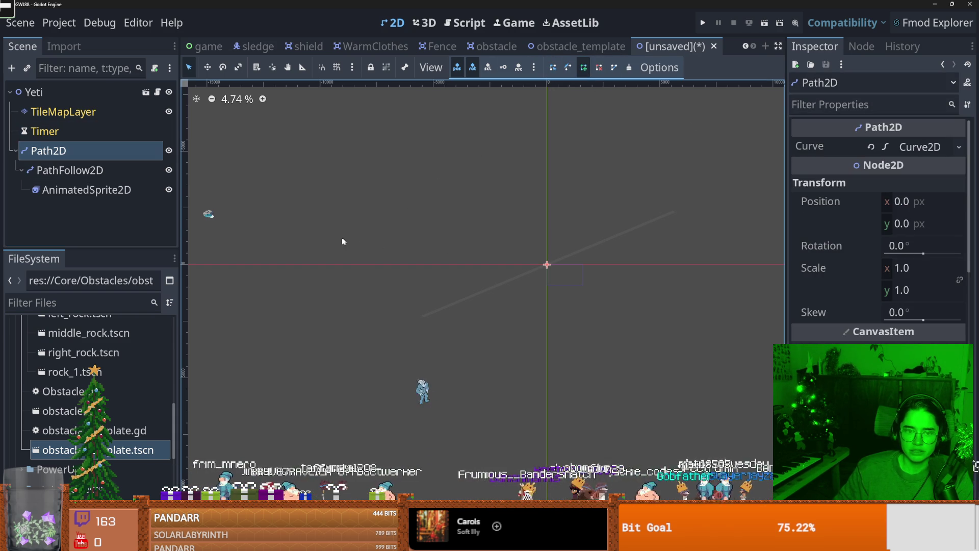
click(771, 235)
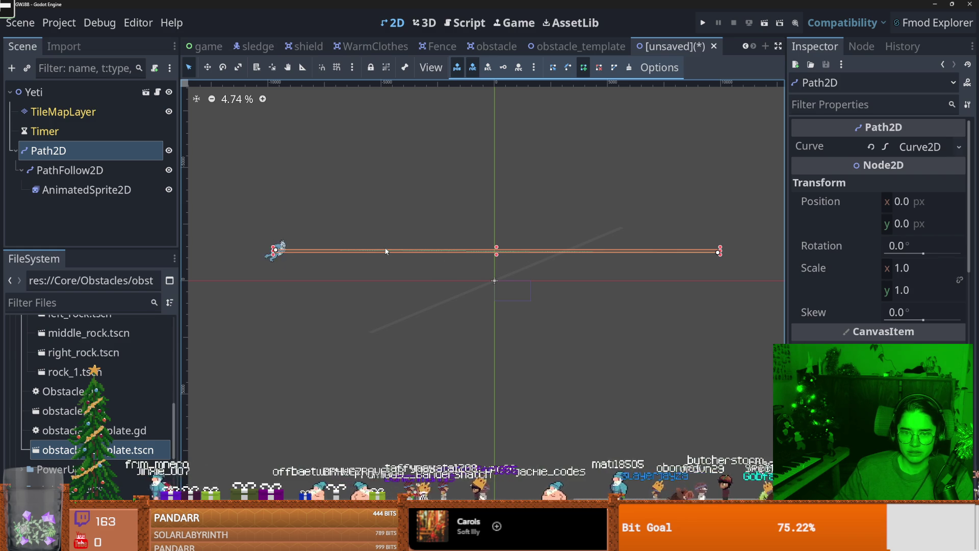
click(374, 264)
key(ctrl+z)
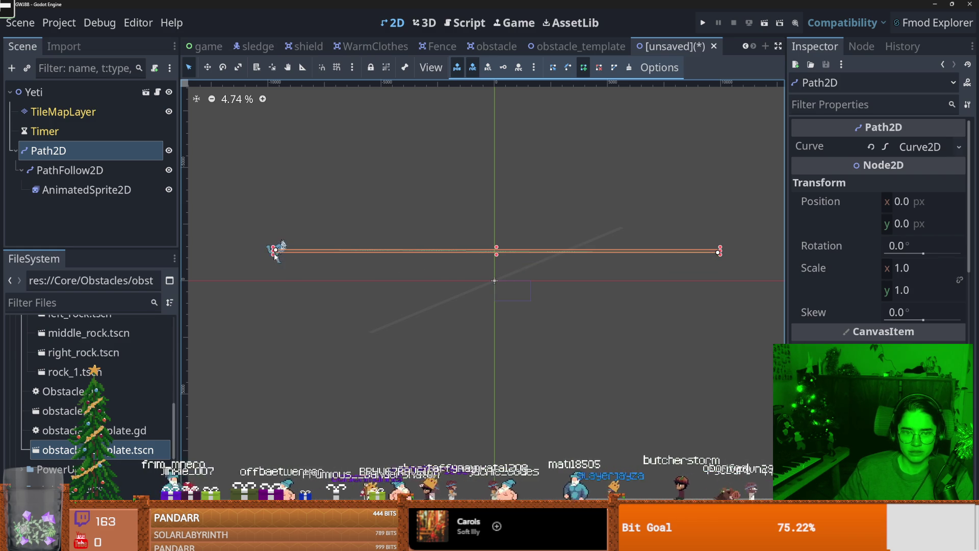
Nudge the Yeti follower, then undo the new curve's points back to an empty curve.
click(84, 171)
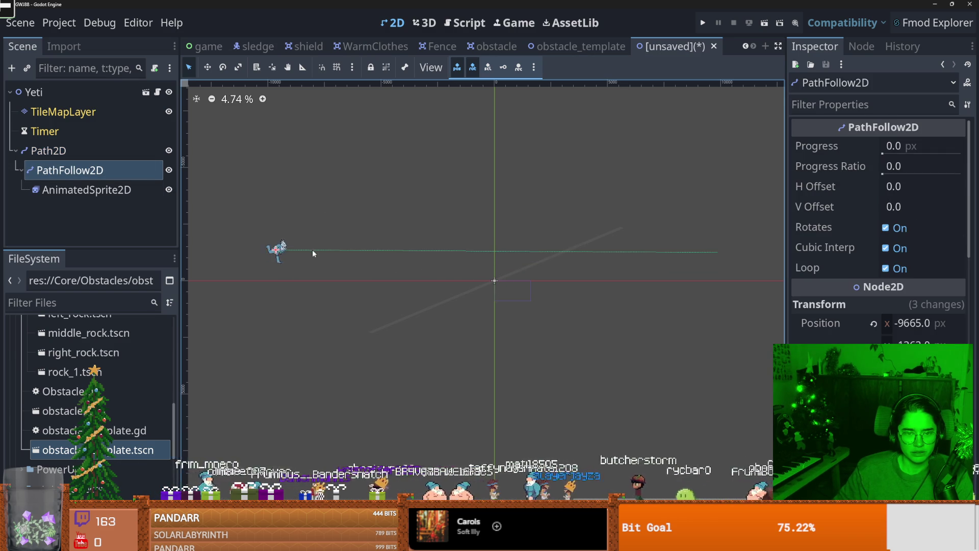
scroll(320, 258, down, 1)
drag(280, 250, 271, 275)
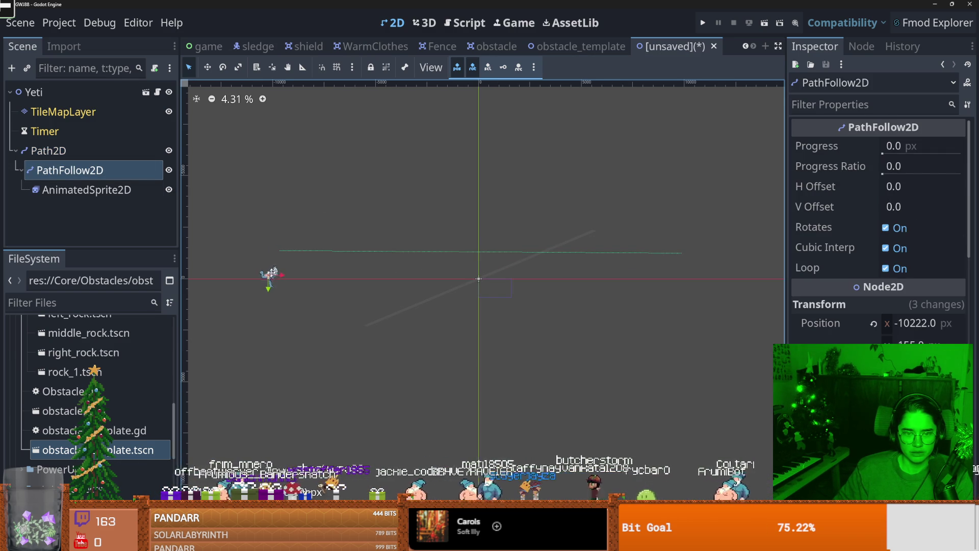
click(77, 151)
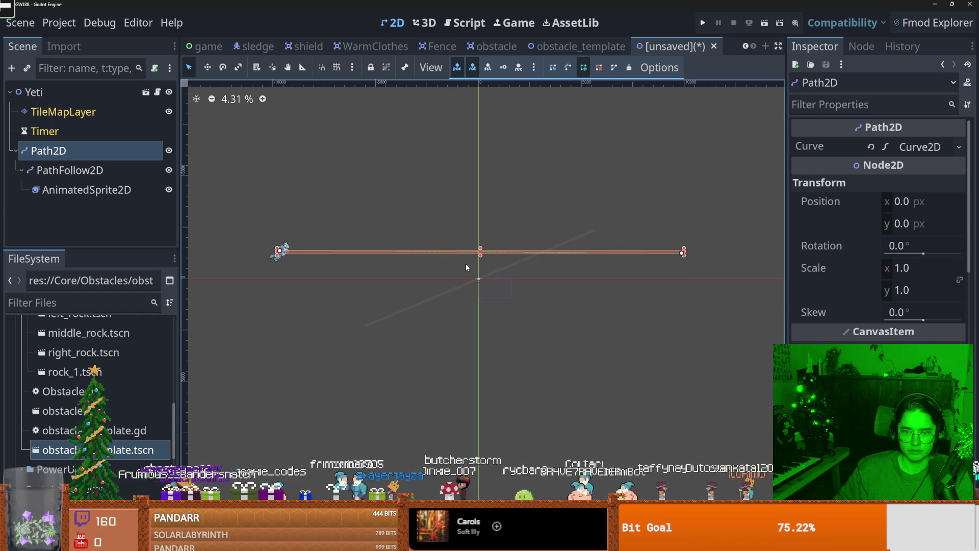
key(ctrl+z)
key(ctrl+shift+z)
key(ctrl+z)
key(ctrl+z)
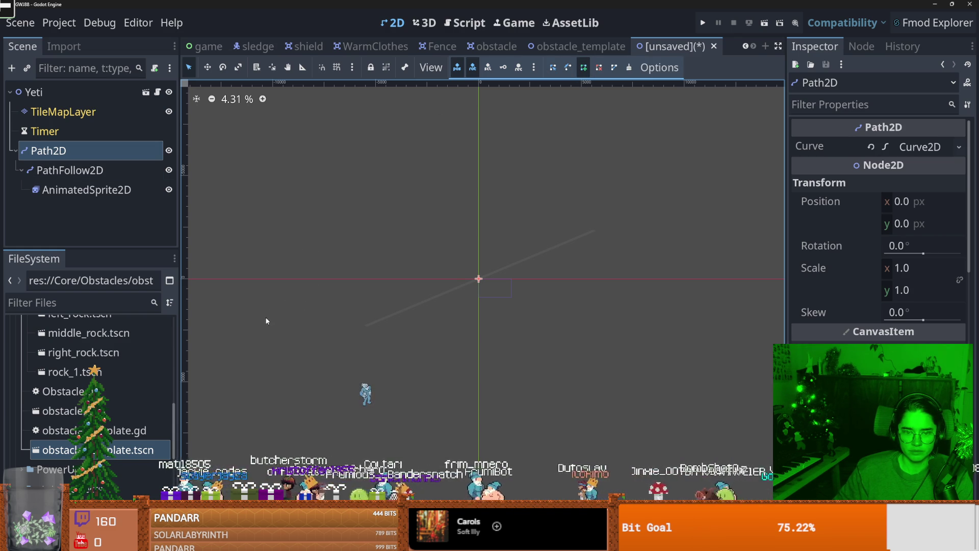
Add a near-horizontal end point to the path, keep its Rotation at 0°, and select the yeti sprite.
click(743, 263)
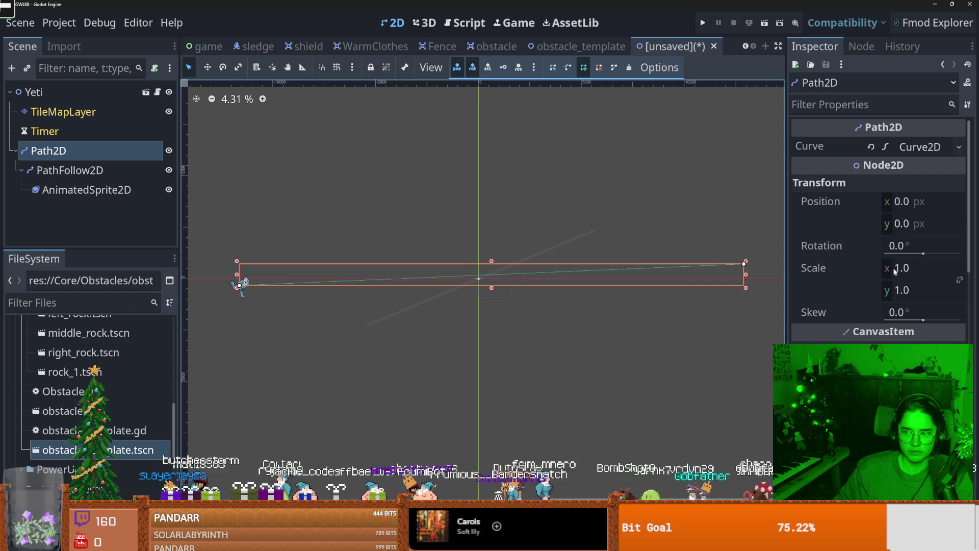
mouse_move(923, 254)
mouse_down()
mouse_move(913, 254)
mouse_move(933, 254)
mouse_move(923, 254)
mouse_up()
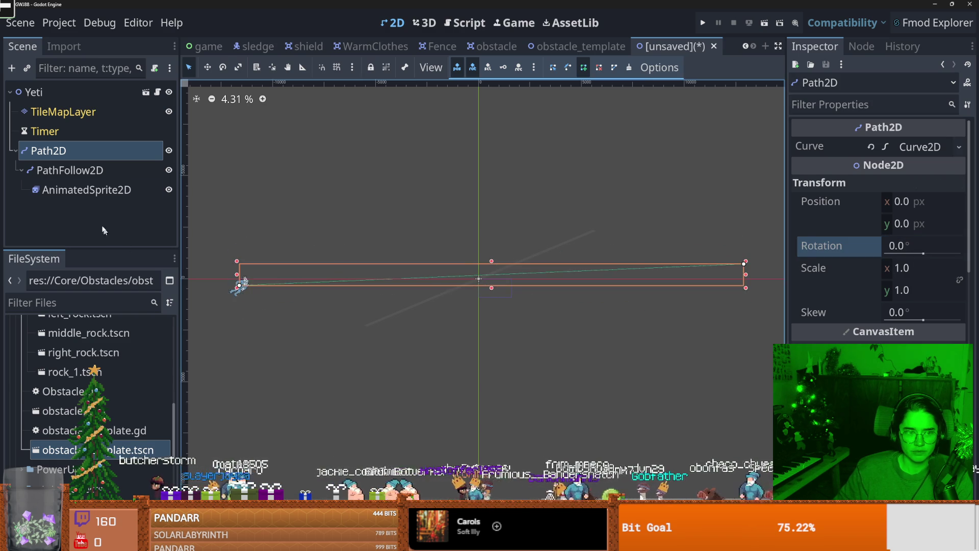
click(96, 188)
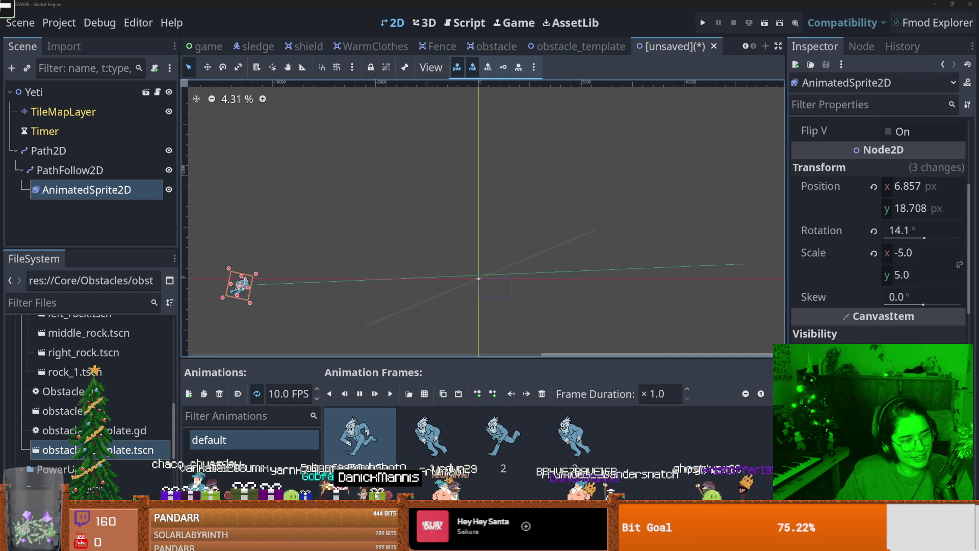
Bring up the Save Scene As dialog proposing yeti.tscn in Core/status_effects/instantiations.
drag(497, 231, 508, 220)
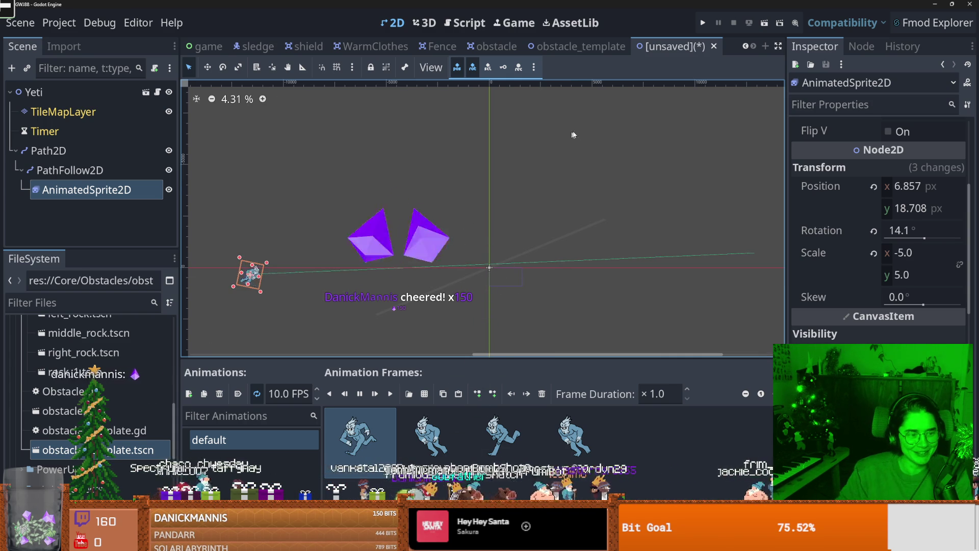
key(ctrl+s)
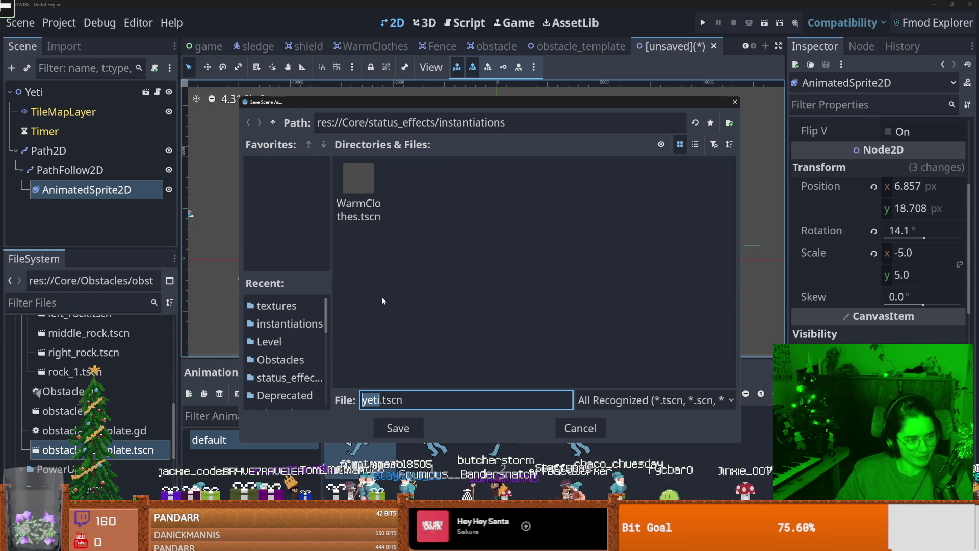
Cancel the yeti.tscn save dialog and open the Yeti root node's context menu.
scroll(265, 303, down, 1)
scroll(265, 301, down, 1)
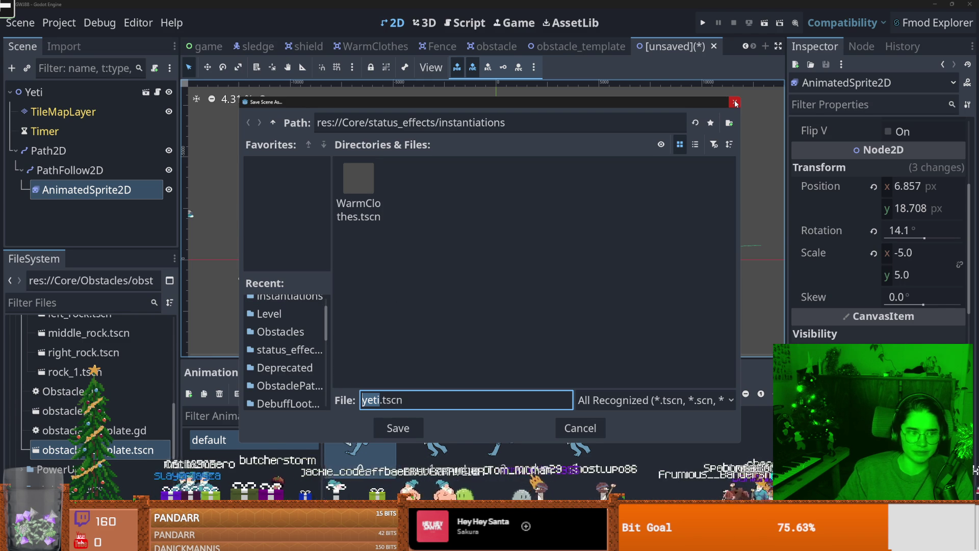
key(Escape)
click(62, 93)
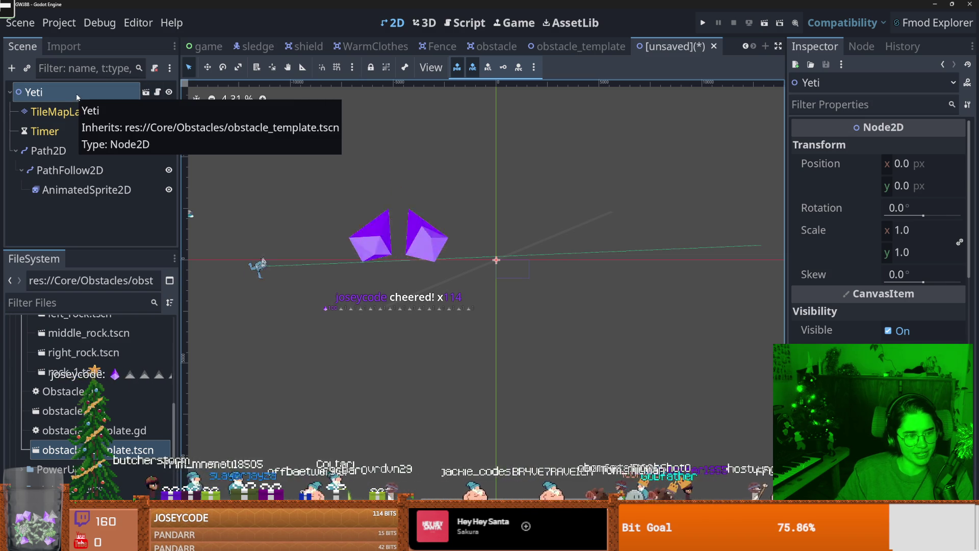
right_click(75, 95)
key(Escape)
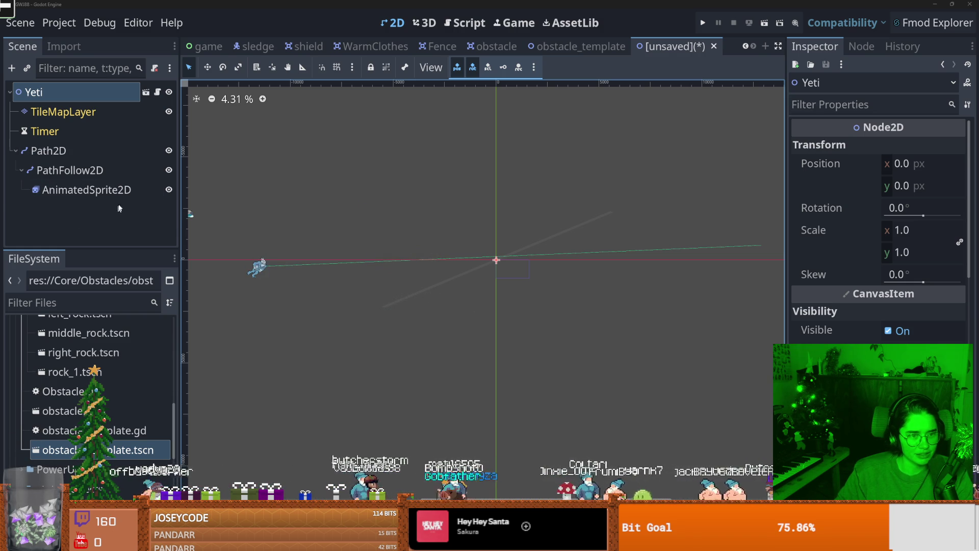
right_click(70, 92)
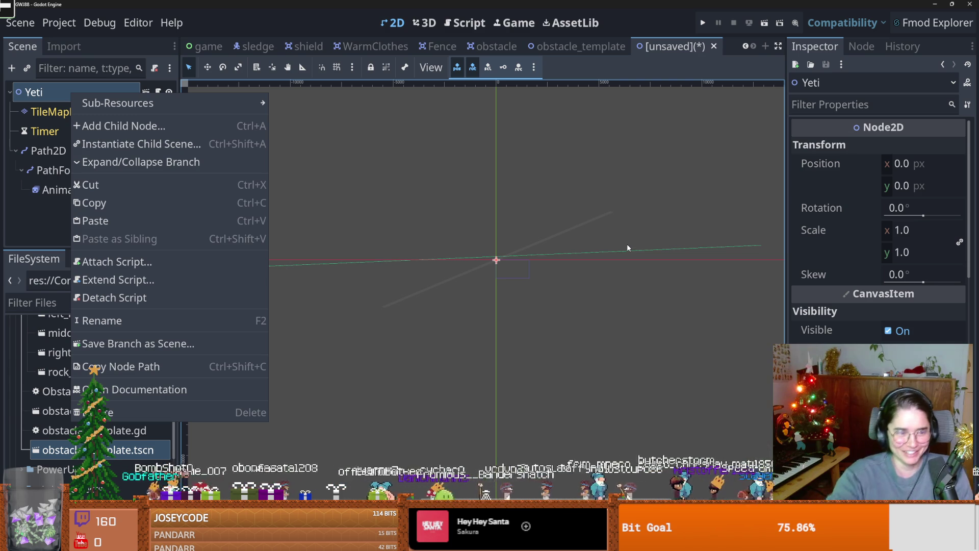
Use the scene tab's Save Scene As to store yeti.tscn in res://Core/Obstacles/ObstaclePatterns.
click(55, 100)
right_click(72, 100)
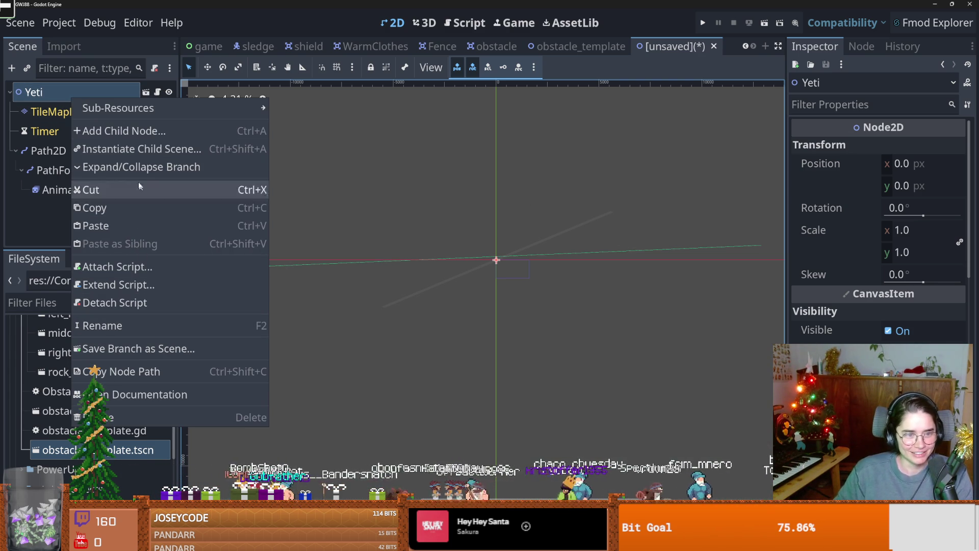
right_click(678, 47)
click(695, 94)
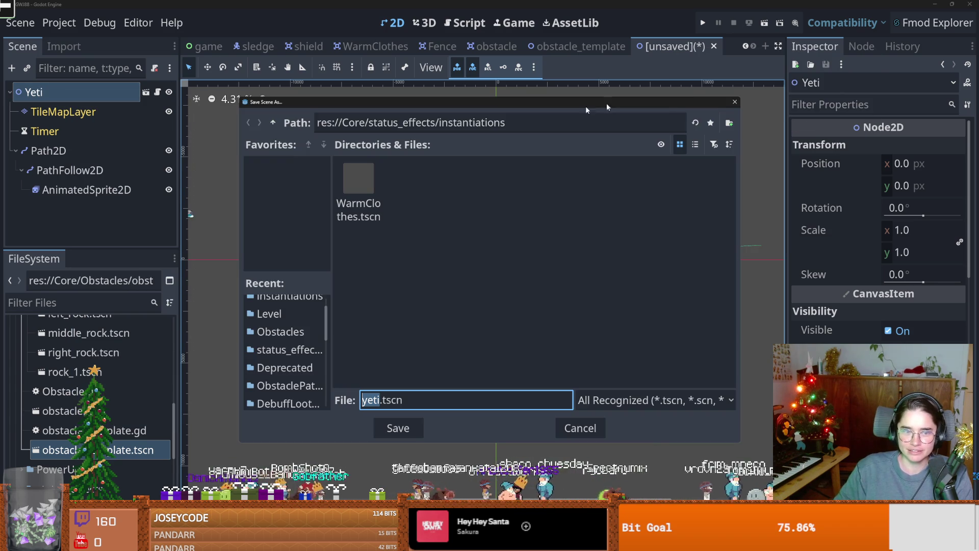
click(274, 124)
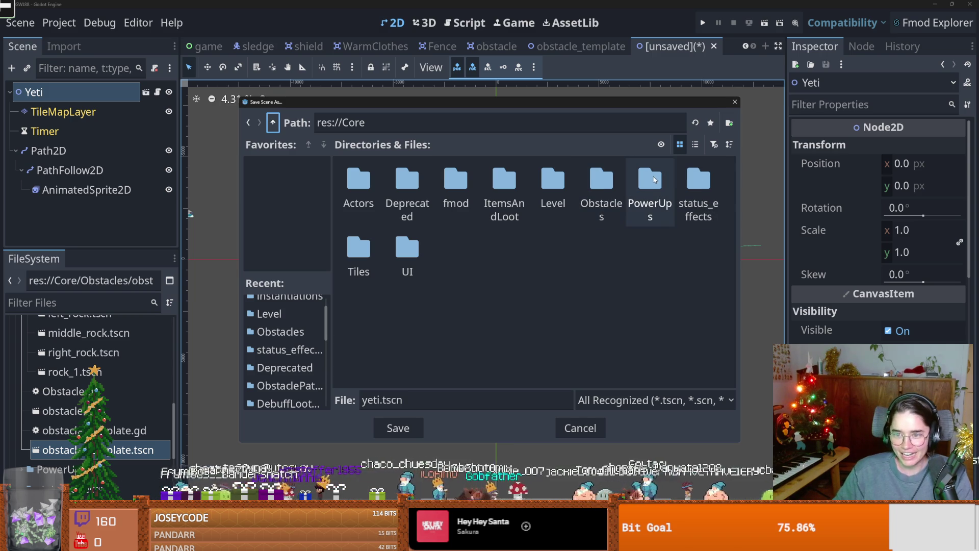
double_click(602, 180)
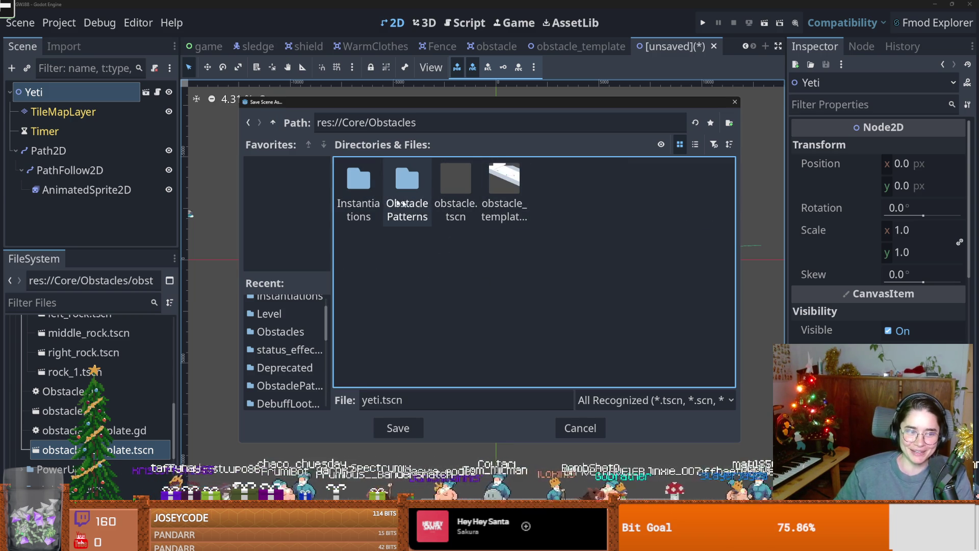
double_click(369, 184)
click(273, 122)
double_click(402, 188)
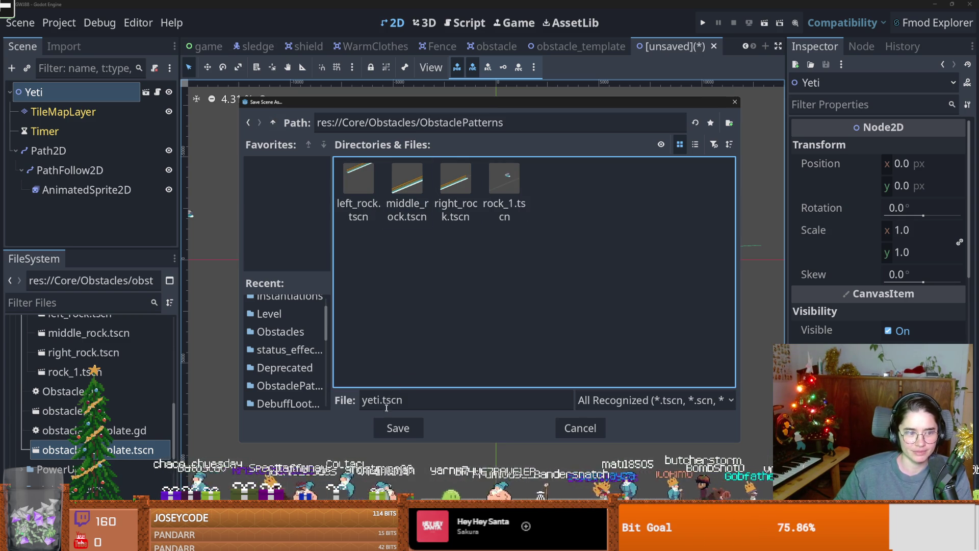
click(397, 428)
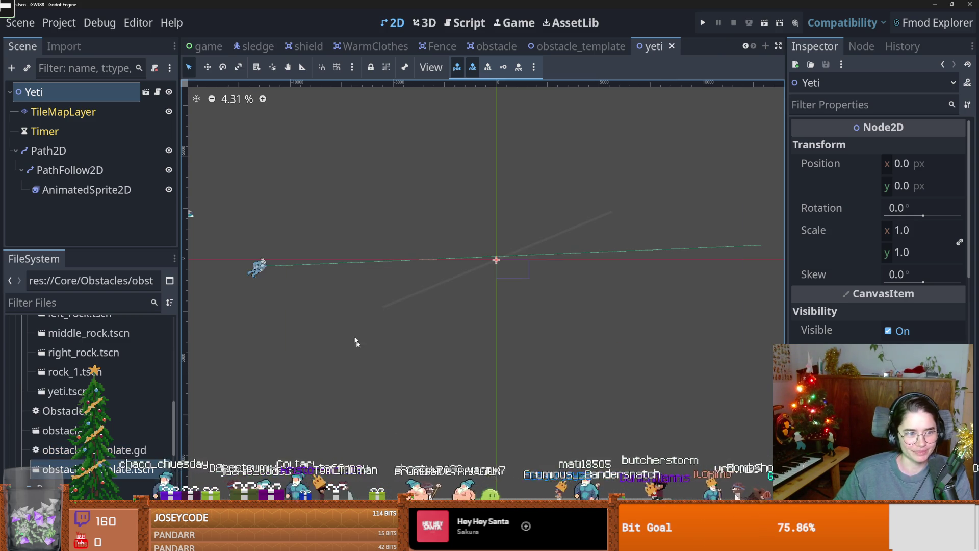
Reset the yeti AnimatedSprite2D's Rotation to 0° and save the scene.
scroll(413, 324, up, 1)
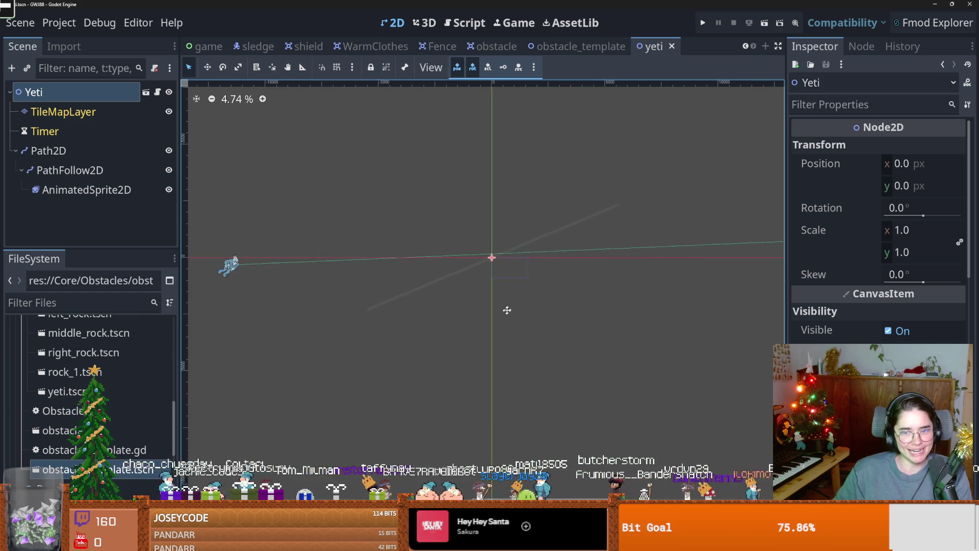
click(78, 182)
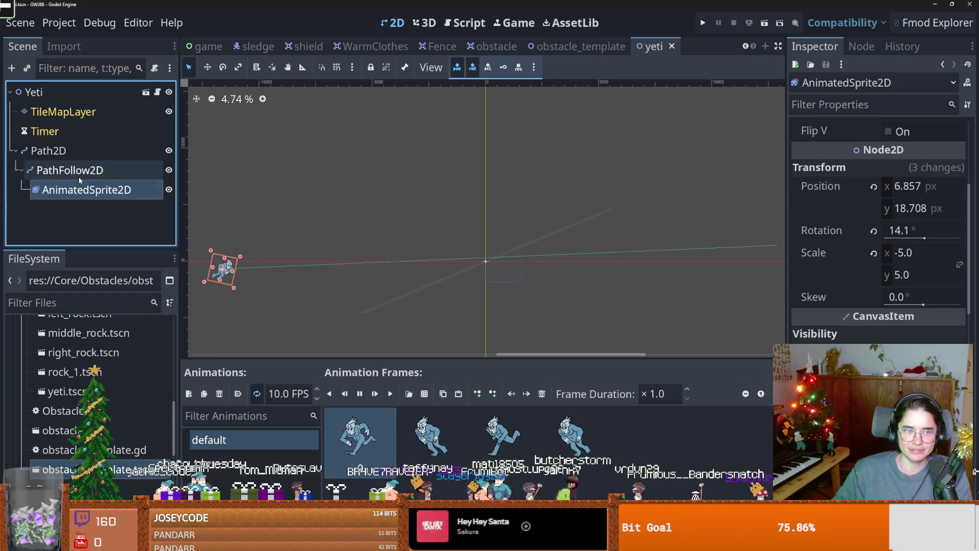
click(921, 237)
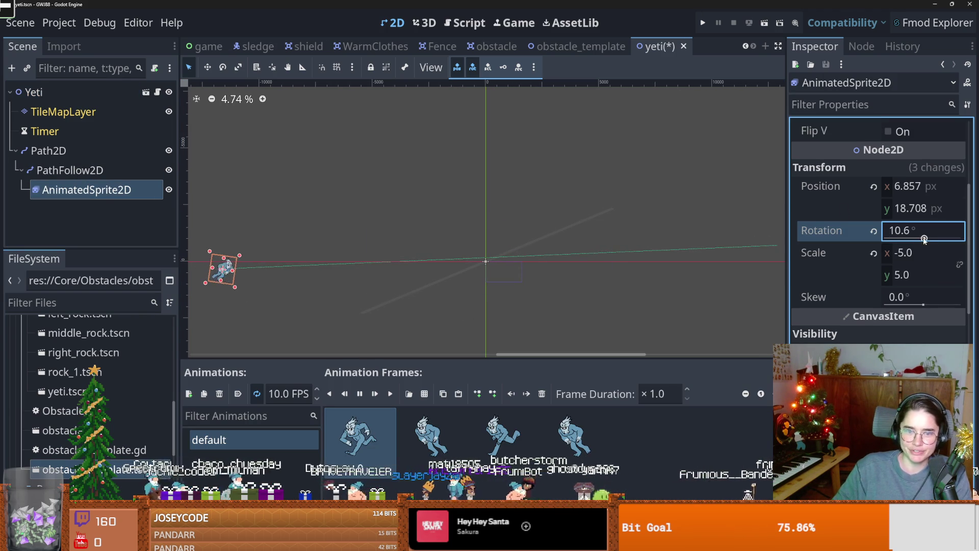
text(0)
key(Return)
scroll(500, 268, down, 2)
key(ctrl+s)
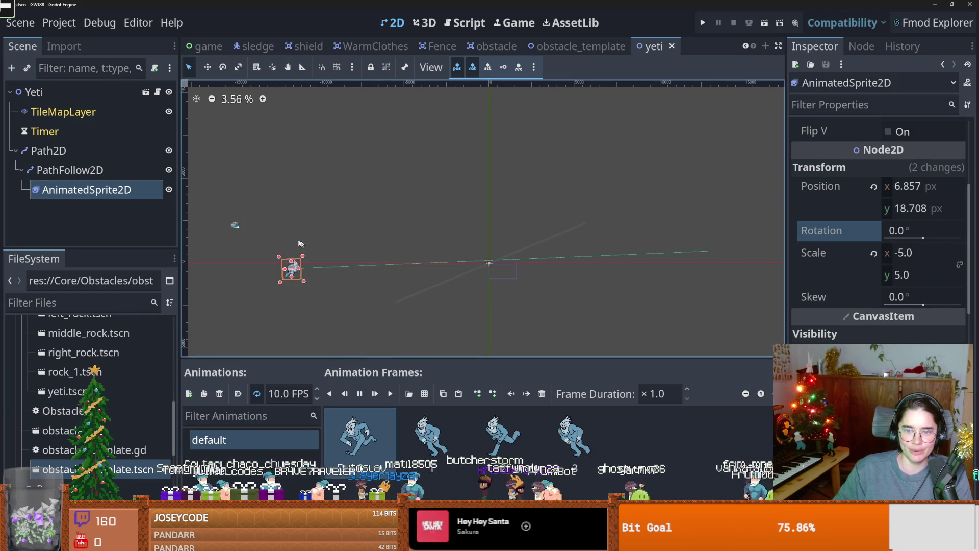
Drag the PathFollow2D Progress Ratio to 0.5285, placing the yeti mid-path.
scroll(324, 289, up, 7)
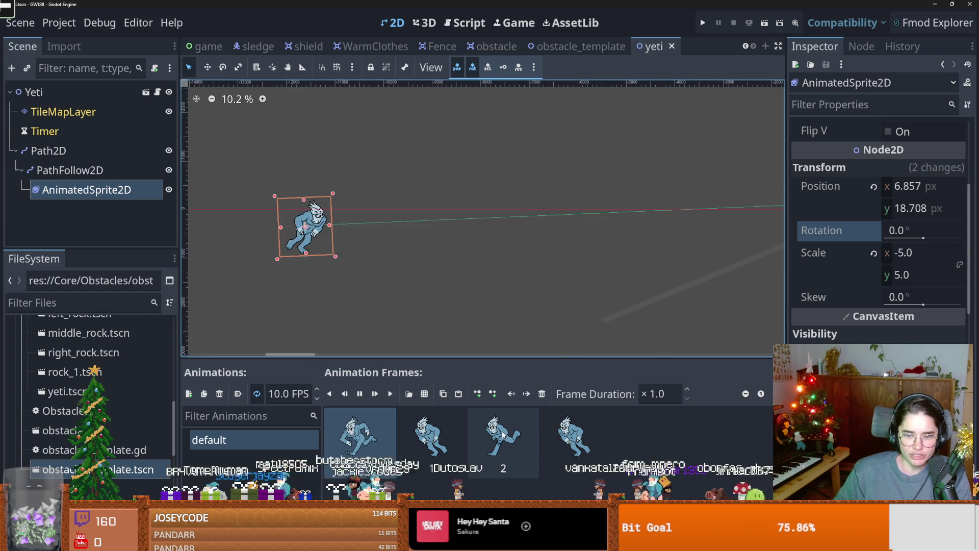
scroll(327, 265, up, 4)
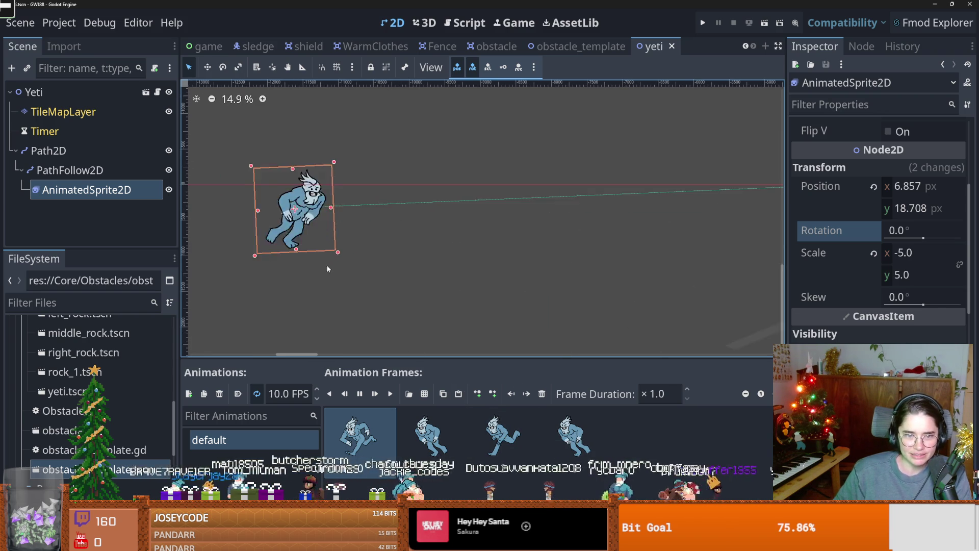
scroll(289, 252, down, 10)
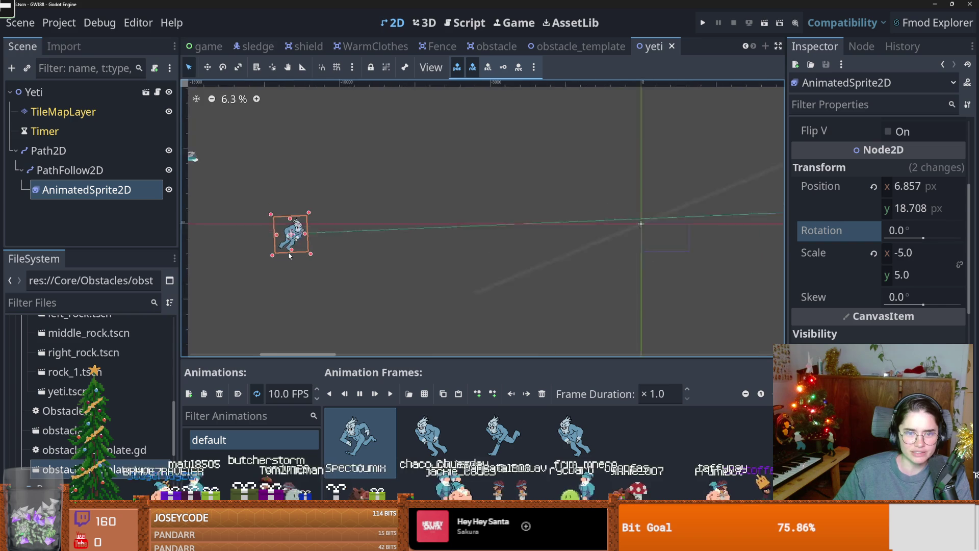
click(101, 173)
mouse_move(897, 167)
mouse_down()
mouse_move(954, 166)
mouse_move(890, 167)
mouse_move(946, 166)
mouse_move(923, 166)
mouse_up()
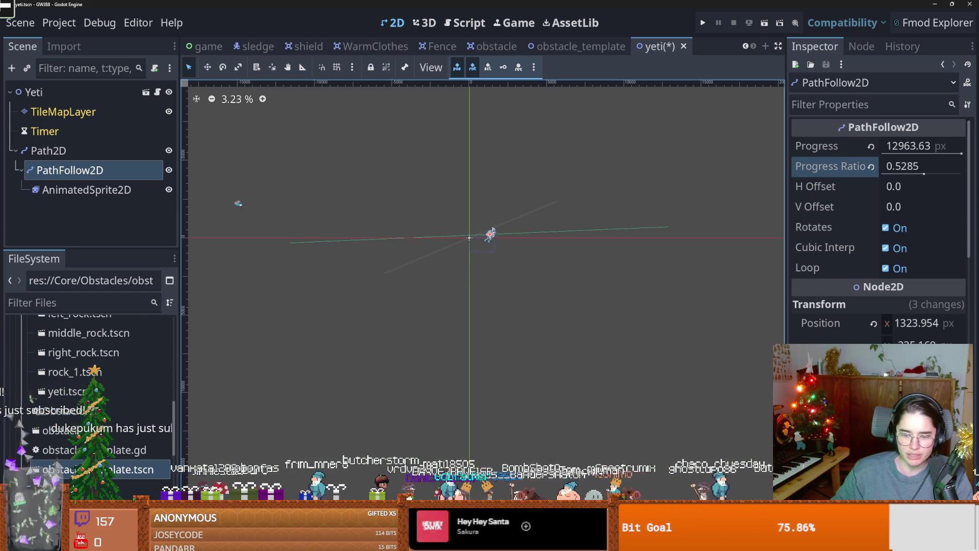
In the stream-presents project, set the present's Giver Name to Anonymous and Amount to 31, then save.
key(alt+Tab)
scroll(428, 360, down, 1)
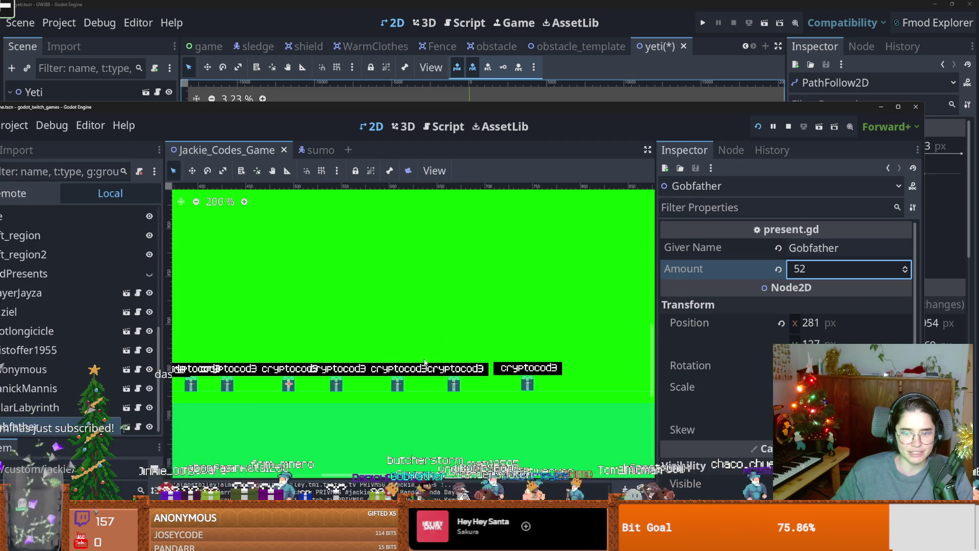
click(528, 385)
click(455, 387)
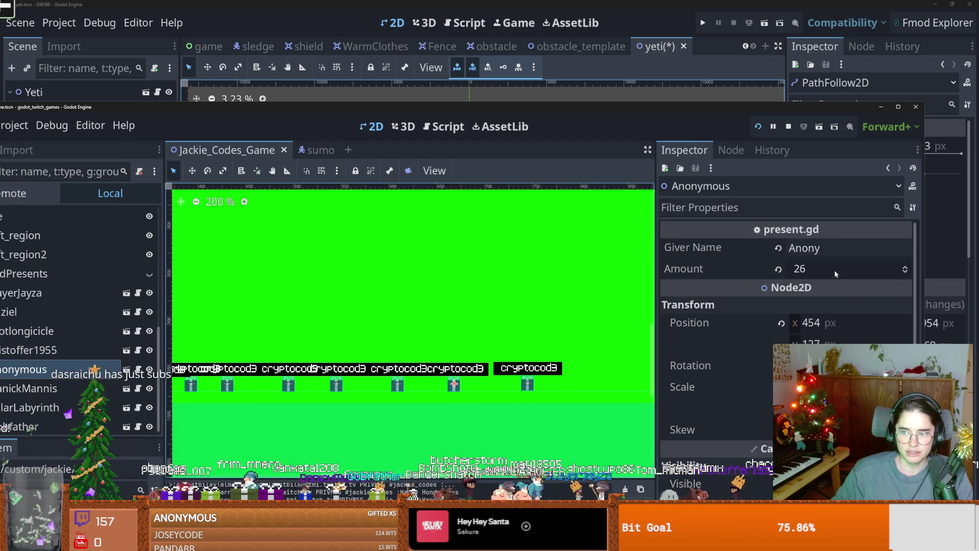
click(828, 250)
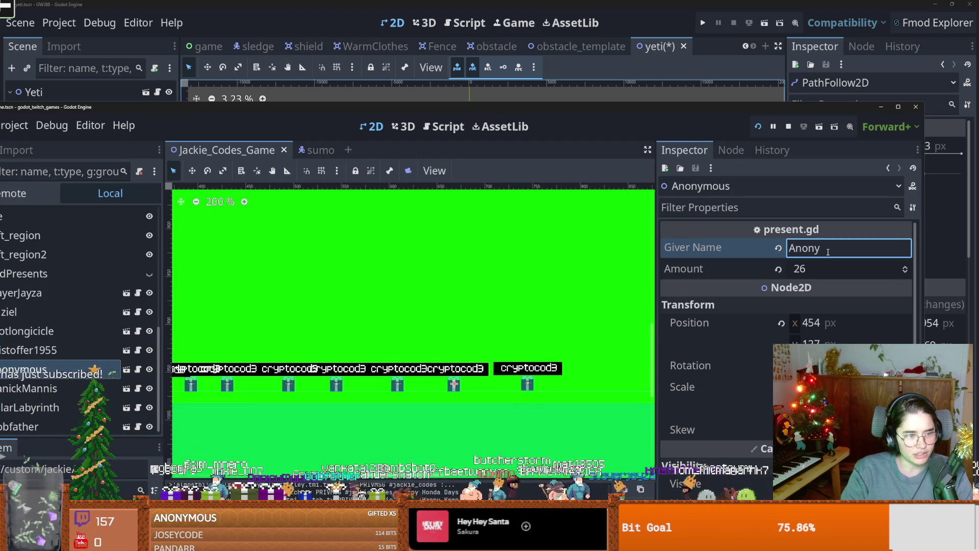
text(mous)
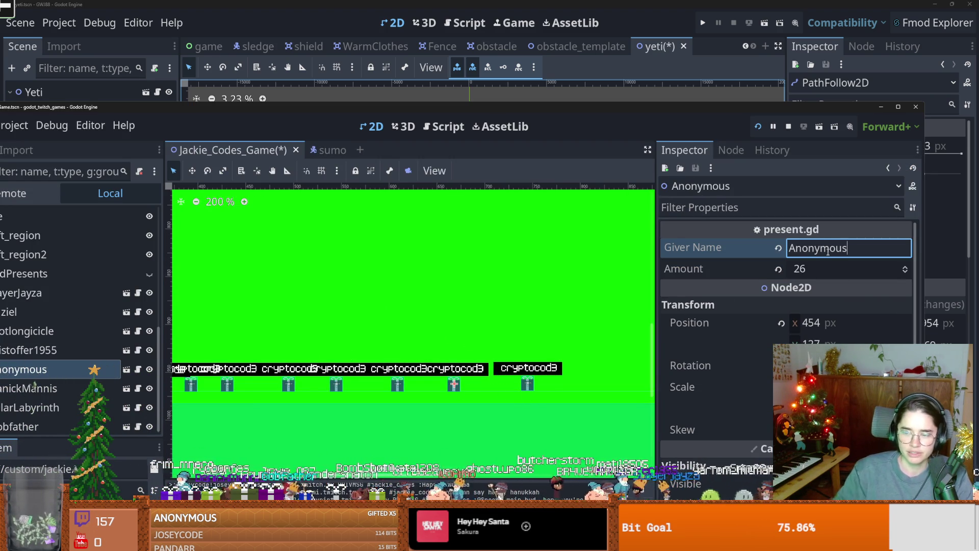
double_click(906, 267)
triple_click(906, 267)
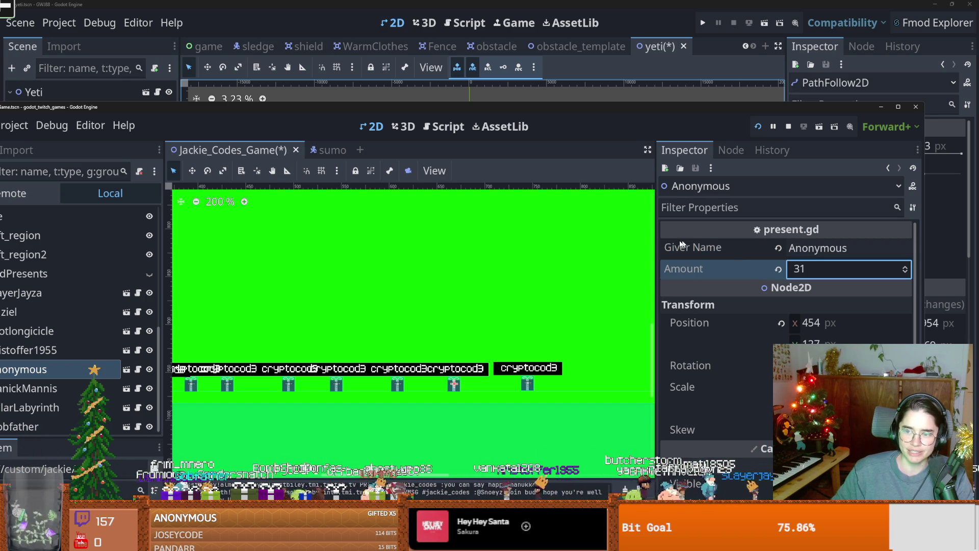
key(ctrl+s)
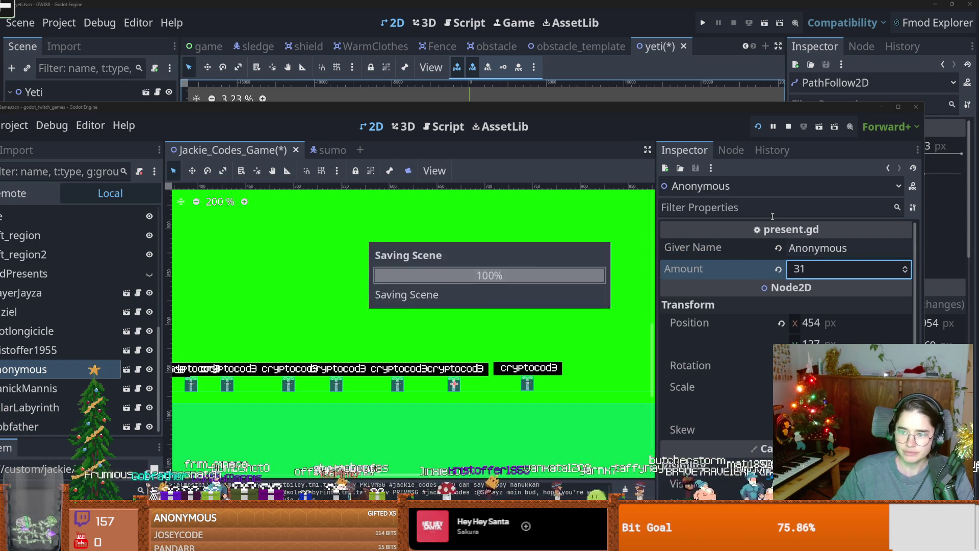
Return to the yeti editor and save the yeti scene.
click(709, 74)
key(ctrl+s)
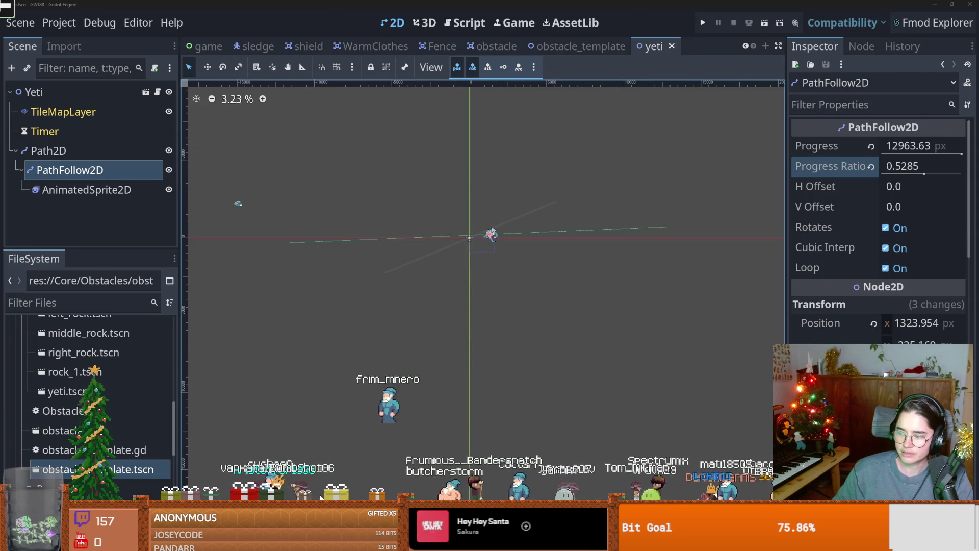
scroll(440, 286, left, 2)
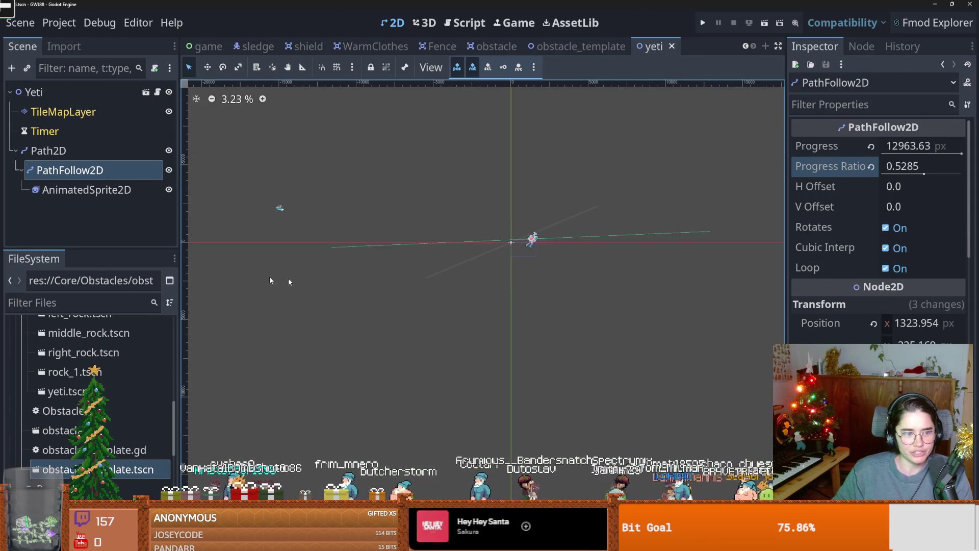
Widen the left dock panels, save the scene and view the obstacle template's script.
drag(179, 246, 247, 246)
scroll(625, 310, up, 2)
key(ctrl+s)
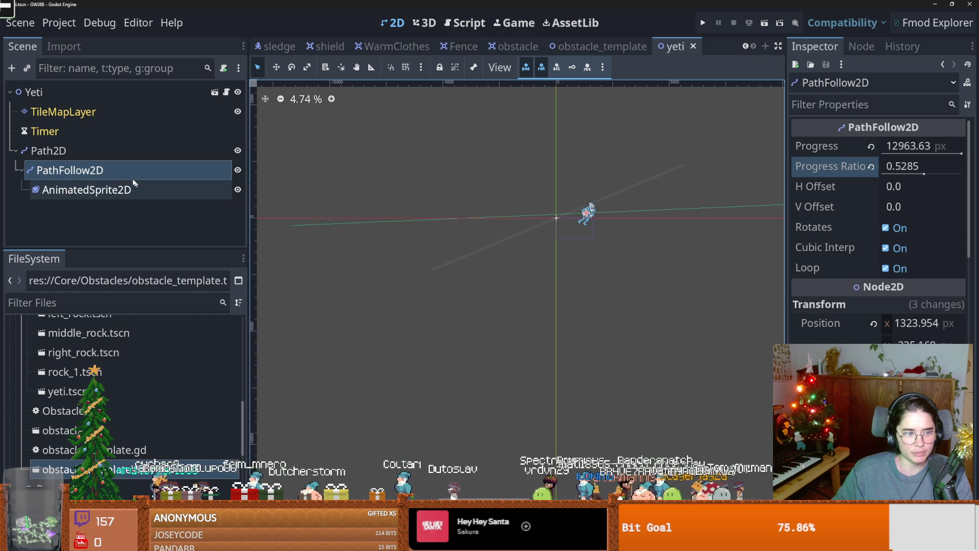
click(226, 92)
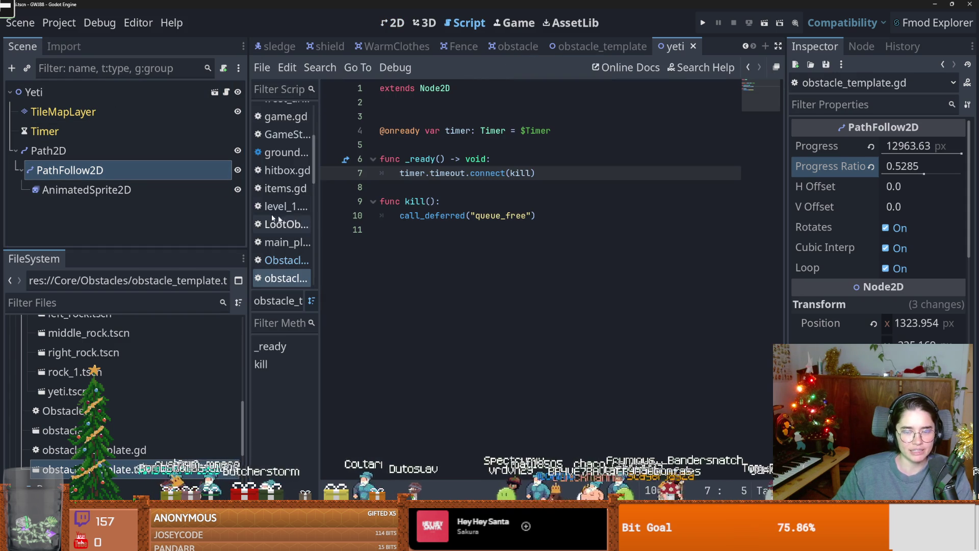
Attach a new yeti_path.gd script from Core/Obstacles/ObstaclePatterns to Path2D.
click(105, 147)
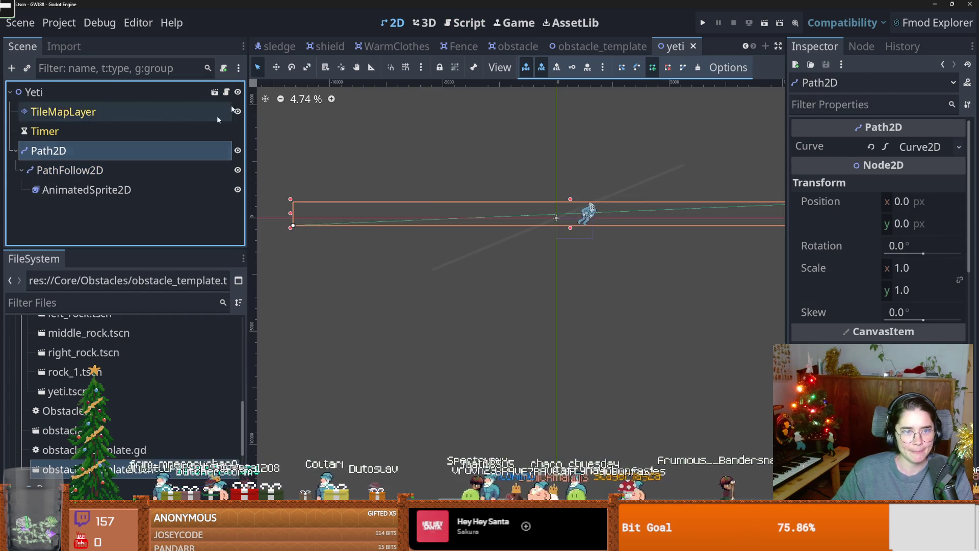
click(223, 68)
click(605, 211)
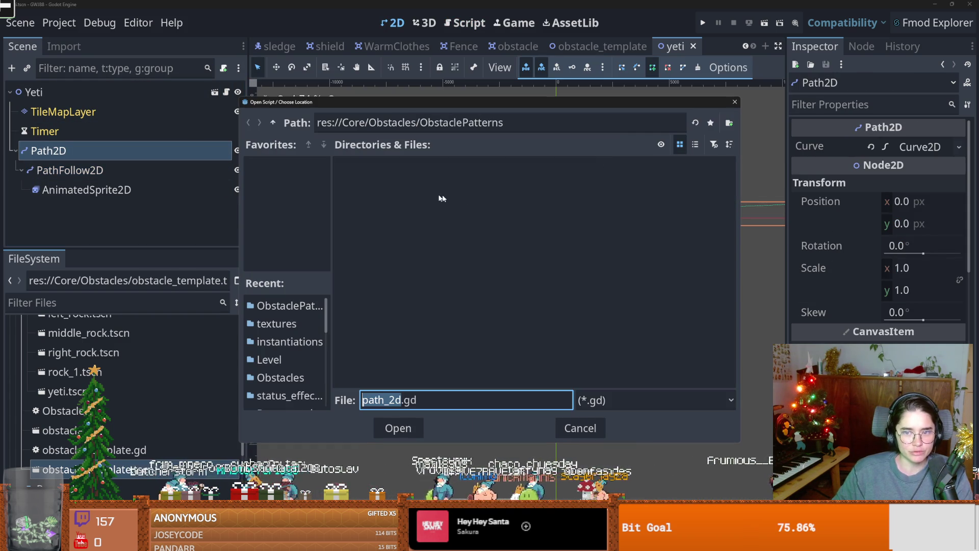
click(273, 122)
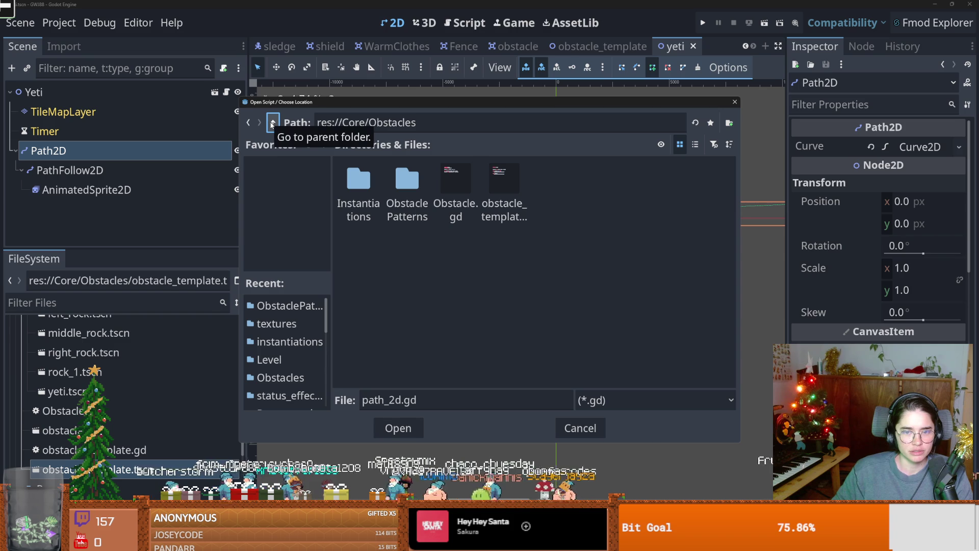
double_click(407, 191)
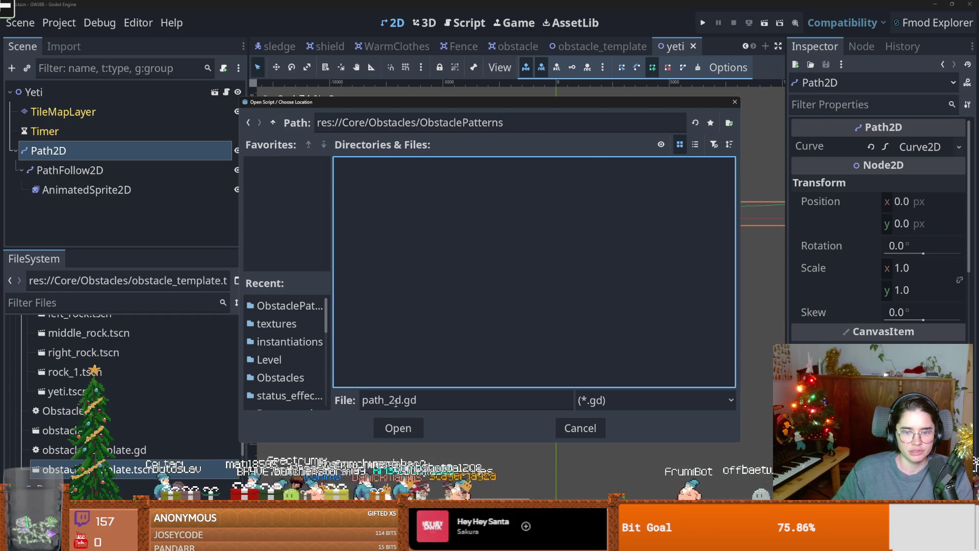
click(483, 375)
text(yeti_)
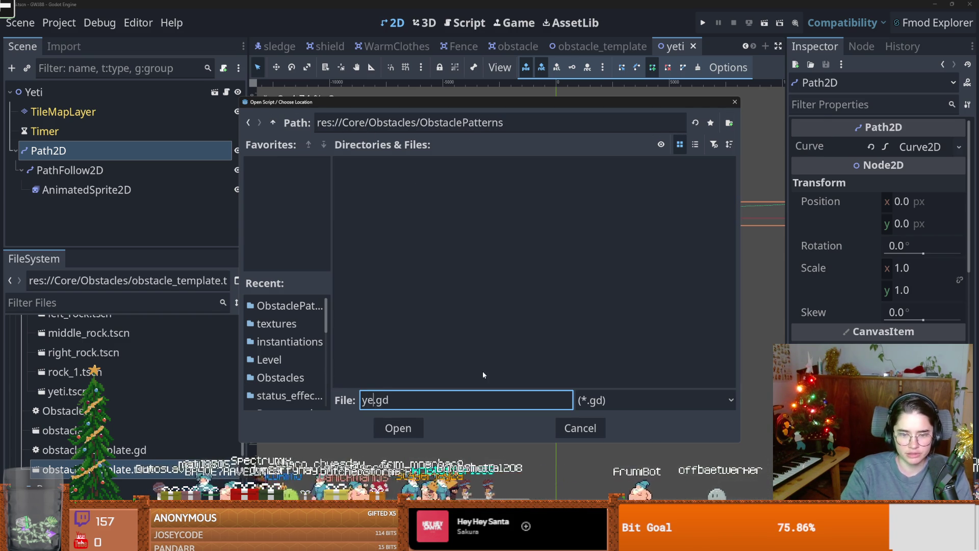
text(path)
key(Return)
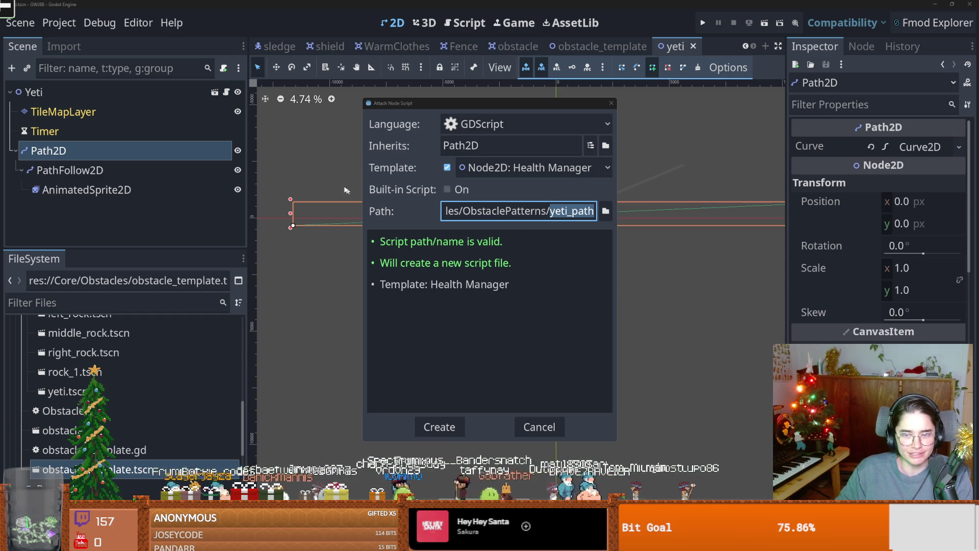
click(443, 428)
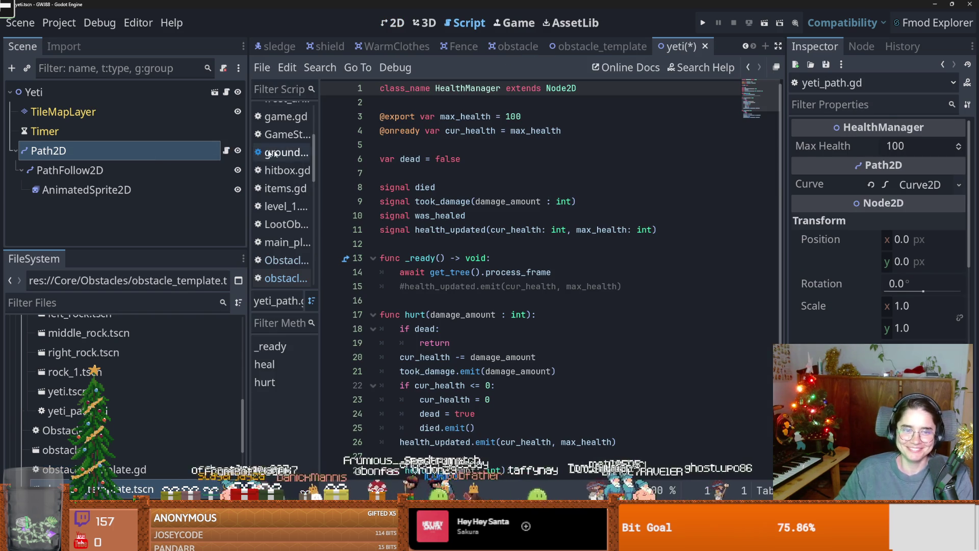
Replace the template code in yeti_path.gd with the single line 'extends Path2D'.
scroll(456, 260, down, 3)
mouse_move(661, 422)
mouse_down()
mouse_move(426, 74)
mouse_move(364, 67)
mouse_up()
key(BackSpace)
text(extends)
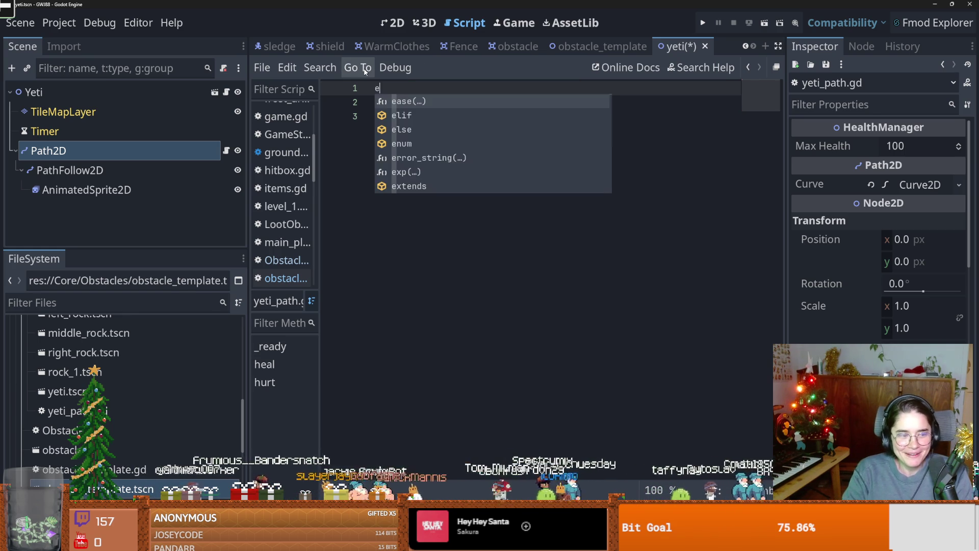
text( Path2D)
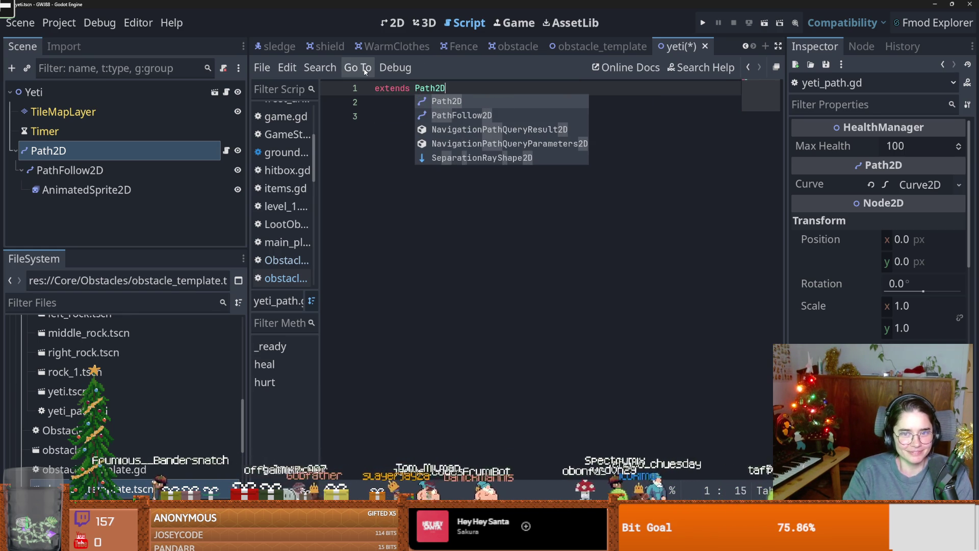
key(Return)
key(Return)
key(Return)
key(ctrl+s)
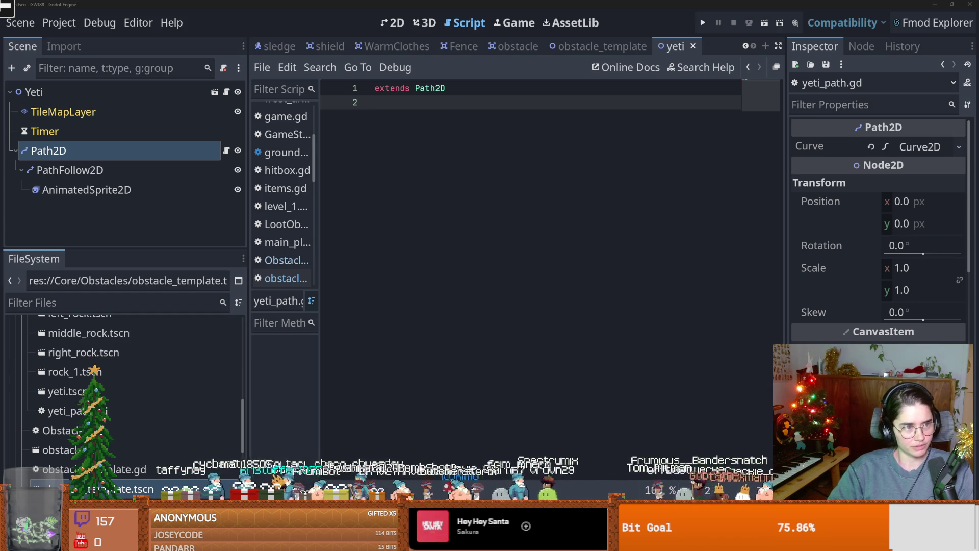
Tidy the trailing empty line, save the script, and narrow the left docks.
key(ctrl+s)
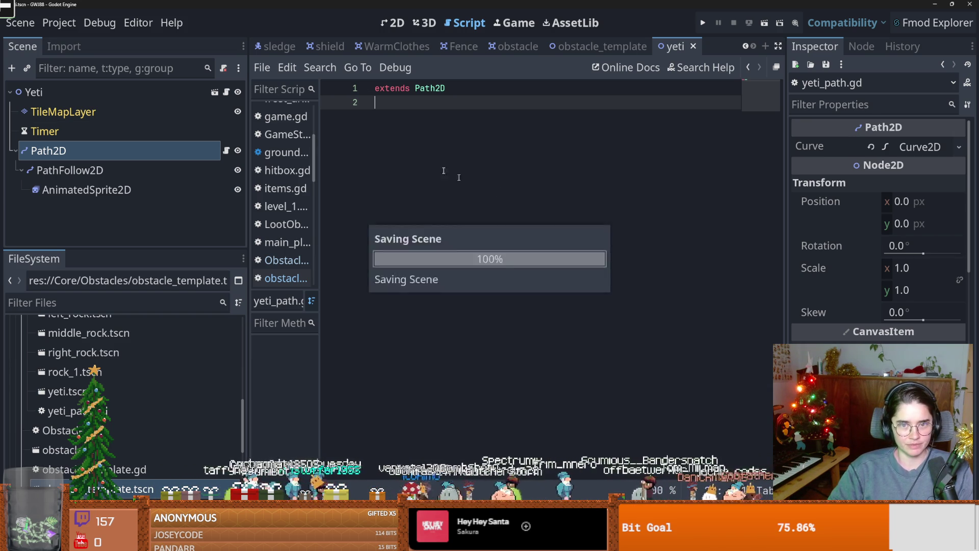
key(Return)
key(BackSpace)
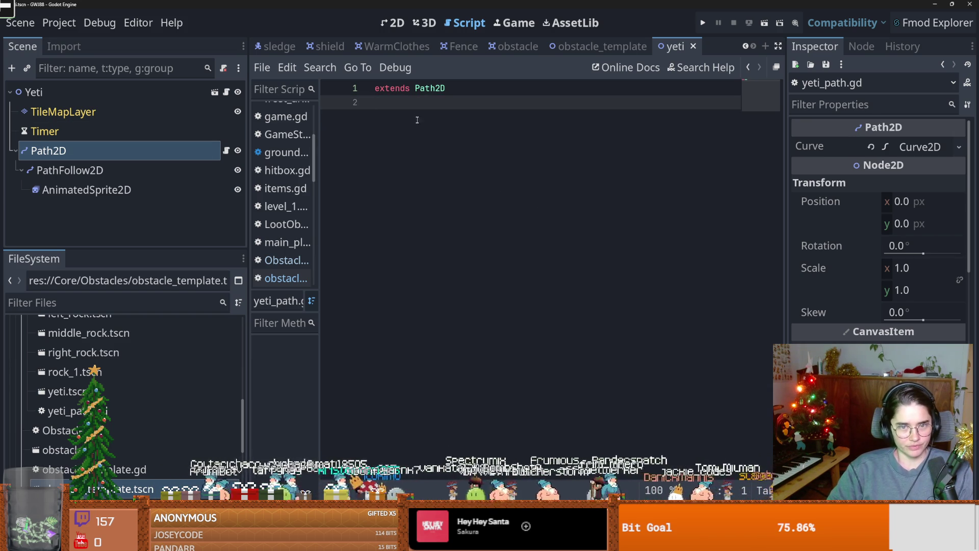
key(Return)
key(ctrl+s)
key(BackSpace)
mouse_move(174, 253)
mouse_down()
mouse_move(173, 327)
mouse_move(173, 253)
mouse_up()
mouse_move(250, 232)
mouse_down()
mouse_move(184, 230)
mouse_move(232, 227)
mouse_up()
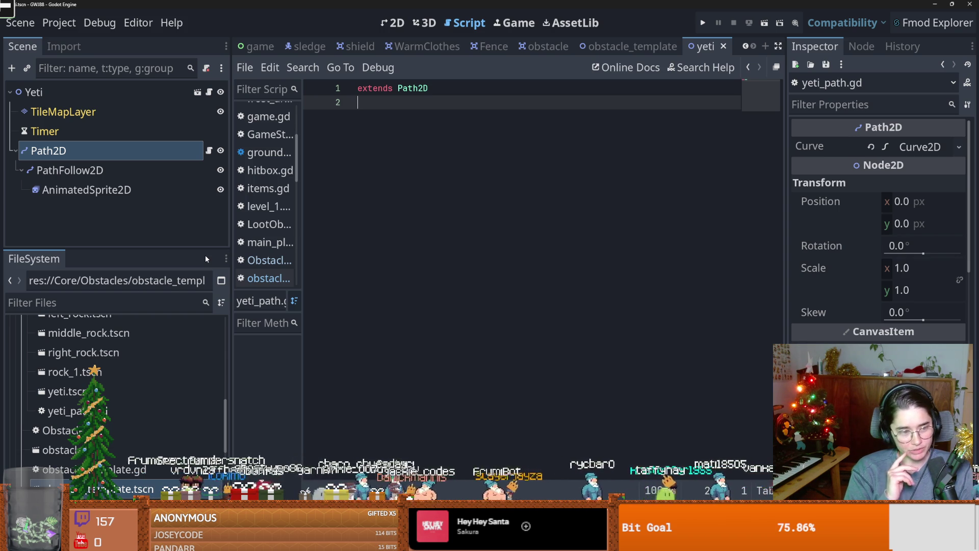
Rename the AnimatedSprite2D node to 'Yeti', save the scene, and reopen yeti_path.gd.
click(374, 219)
double_click(114, 189)
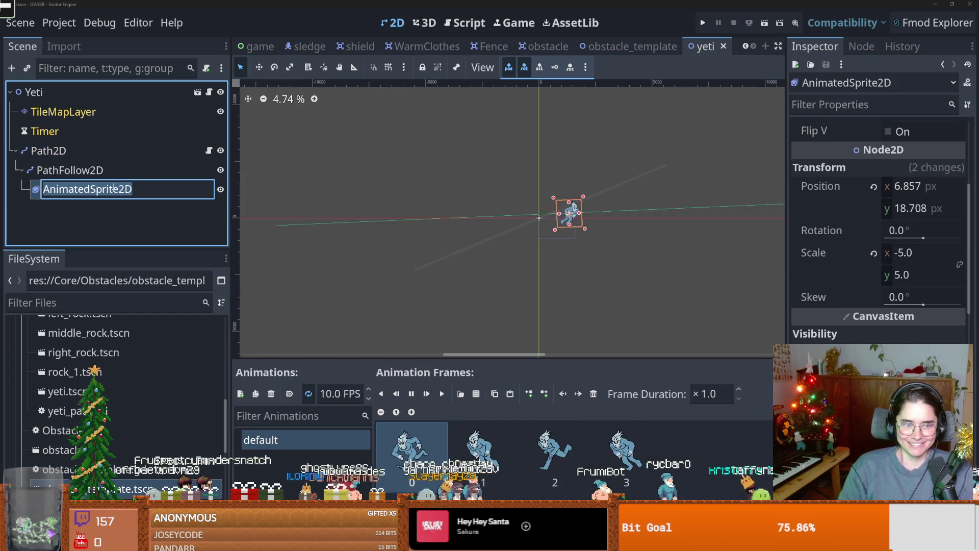
text(Yeti)
key(Return)
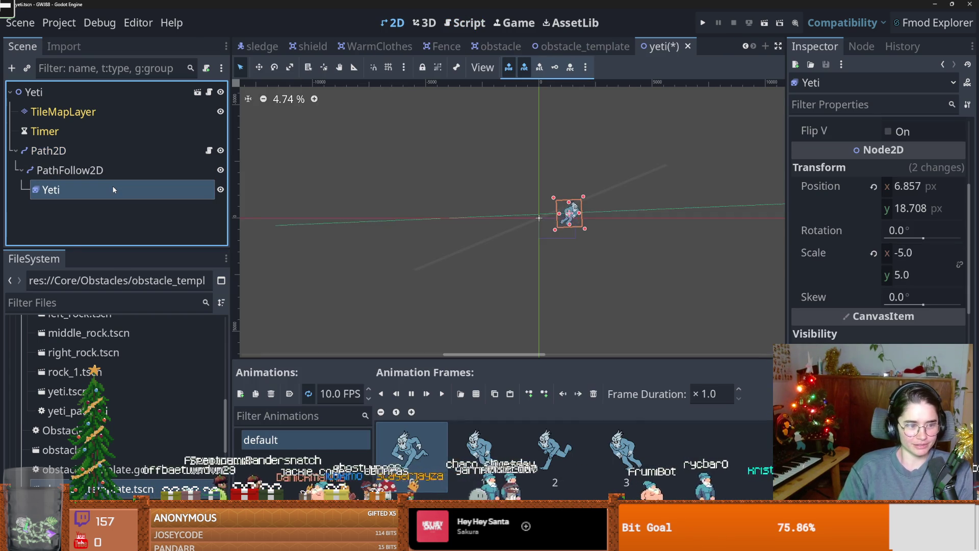
key(ctrl+s)
click(209, 150)
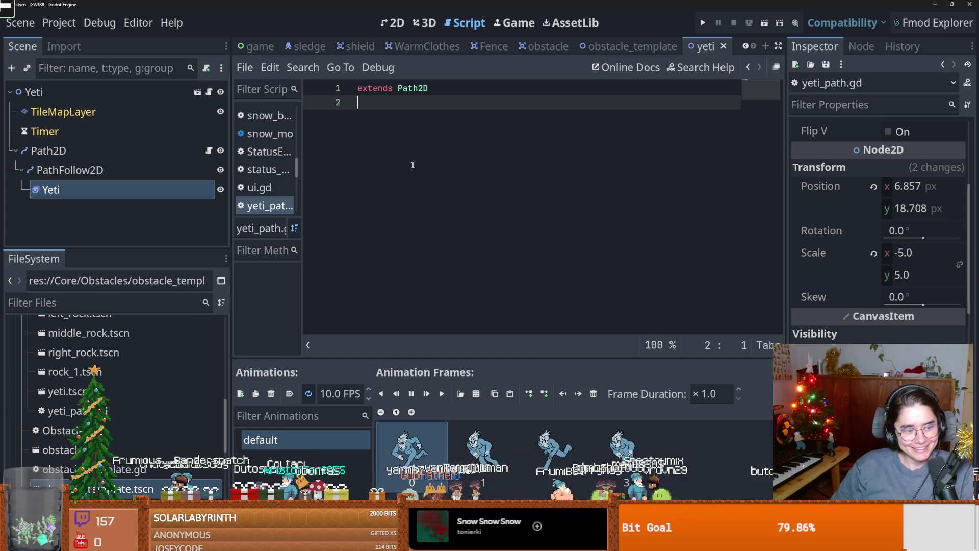
Save and return to the 2D canvas, then select the yeti sprite.
key(ctrl+s)
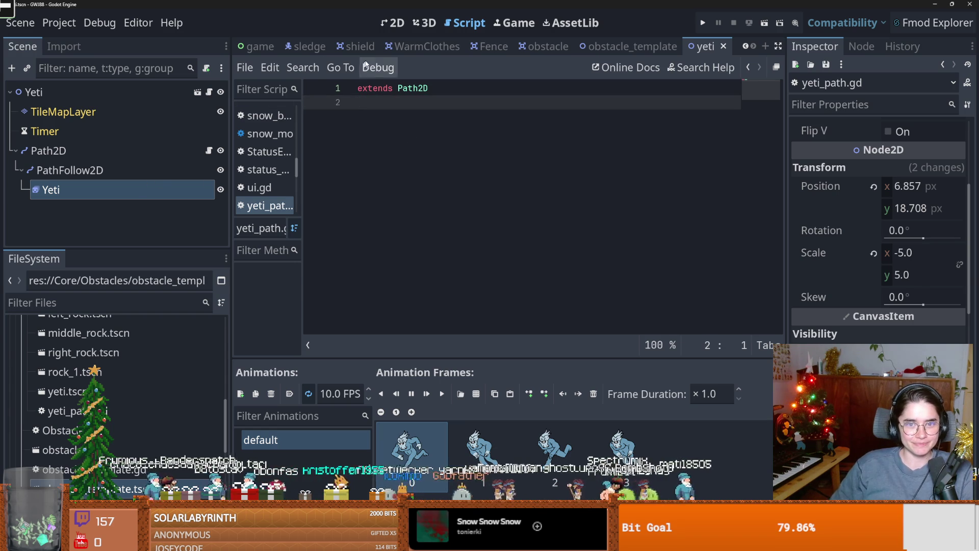
click(394, 23)
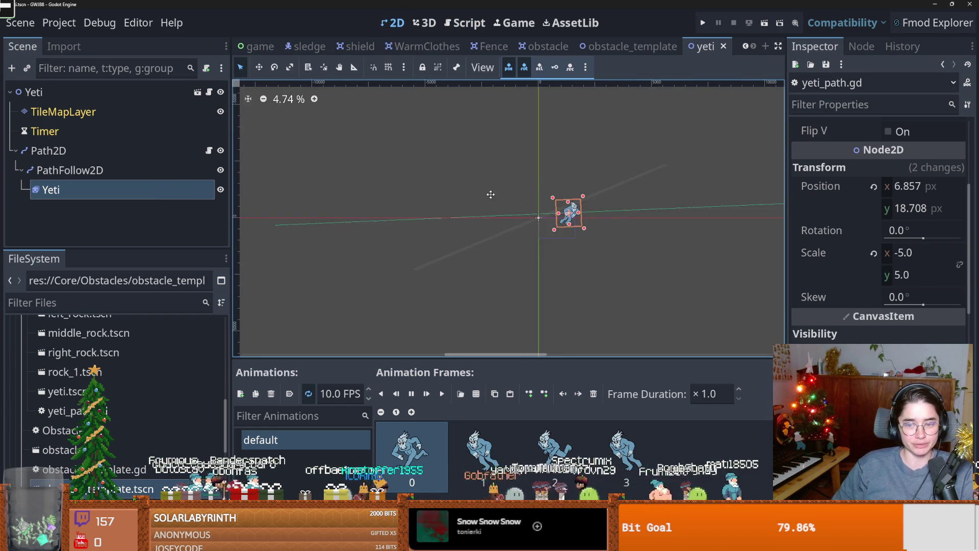
scroll(490, 199, down, 1)
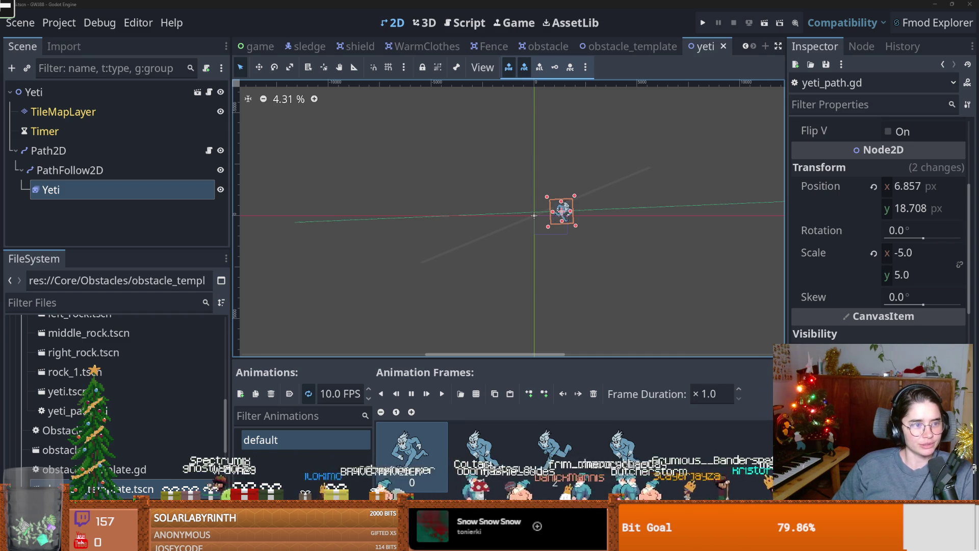
click(528, 253)
scroll(428, 204, up, 6)
click(427, 204)
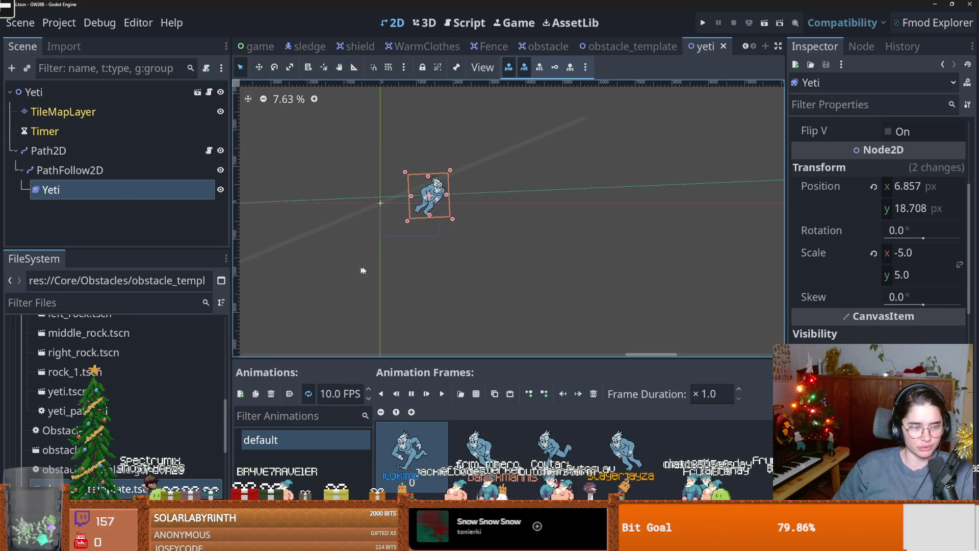
Zoom and pan around the yeti sprite to inspect it on its path.
scroll(349, 274, up, 1)
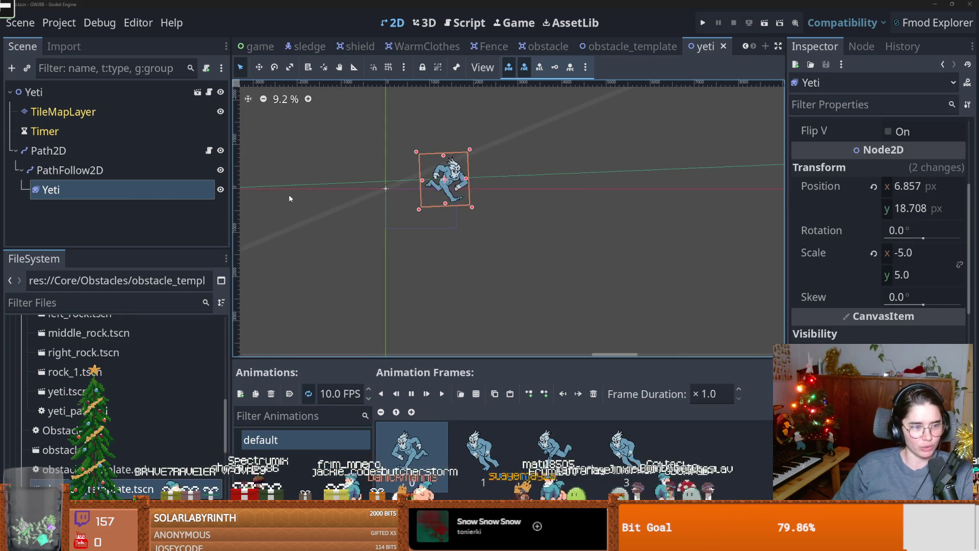
scroll(421, 205, up, 1)
mouse_move(421, 205)
mouse_down()
mouse_move(530, 216)
mouse_move(446, 192)
mouse_move(511, 185)
mouse_move(465, 194)
mouse_up()
scroll(497, 206, down, 4)
scroll(447, 192, down, 1)
scroll(511, 185, down, 2)
scroll(512, 185, down, 2)
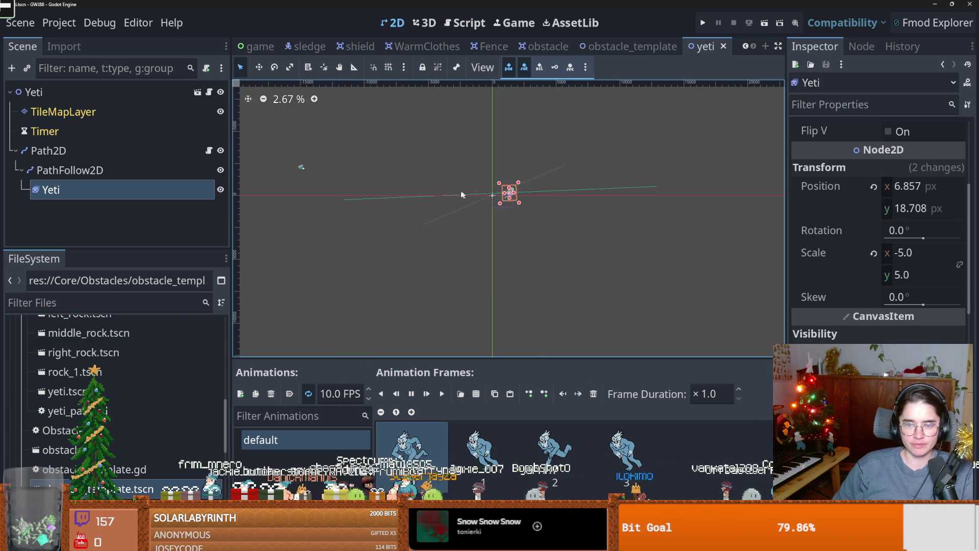
Add an Area2D child under the Yeti node, found by searching 'area'.
right_click(121, 188)
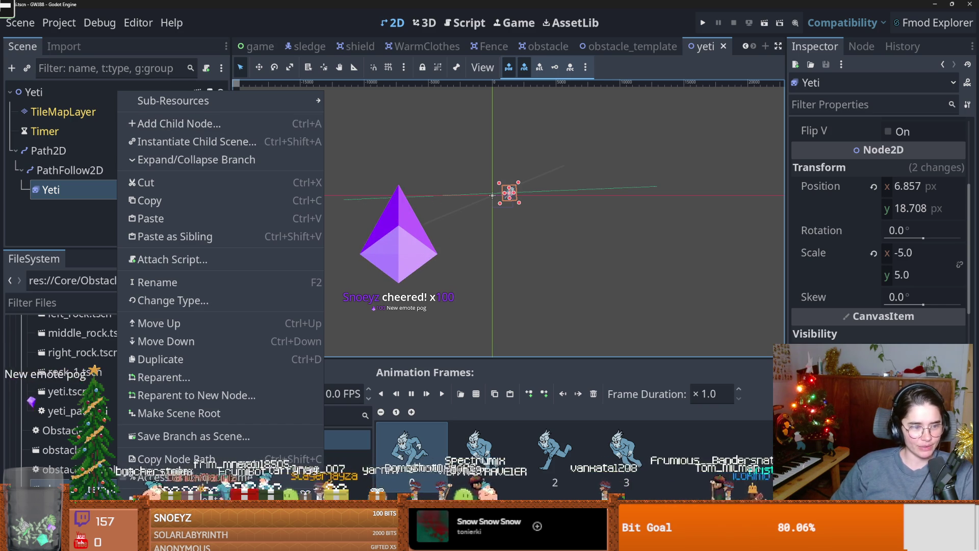
click(182, 128)
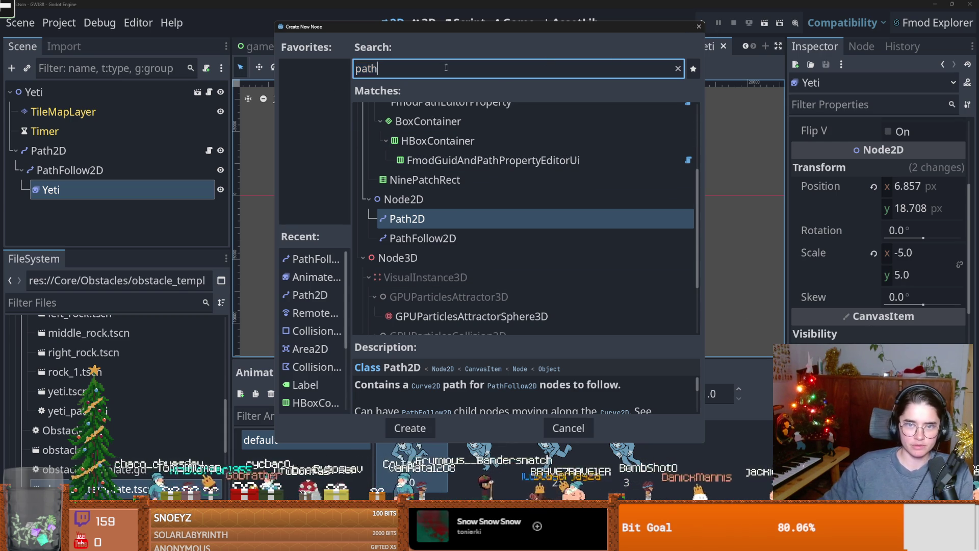
text(area)
double_click(504, 192)
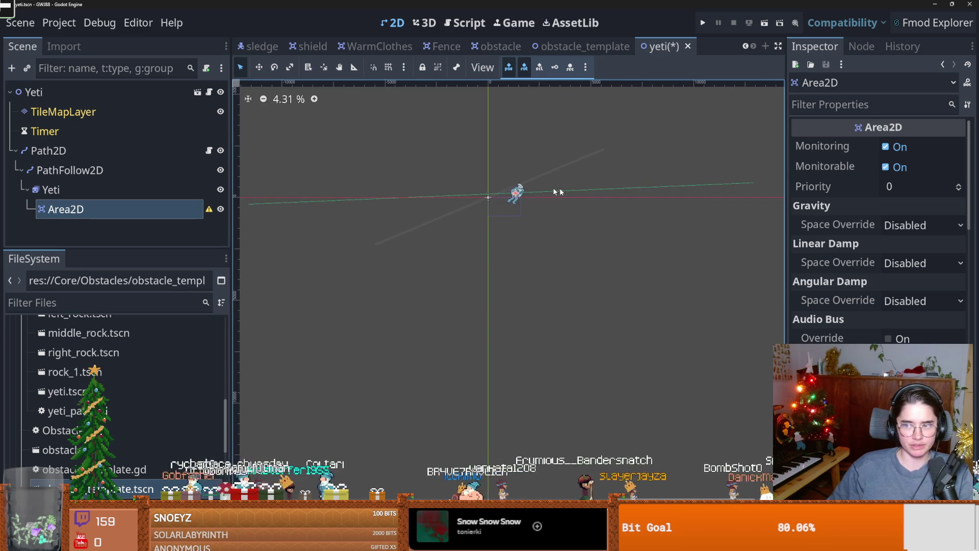
Add a CollisionShape2D with a new circle shape under the Area2D.
right_click(137, 209)
click(197, 124)
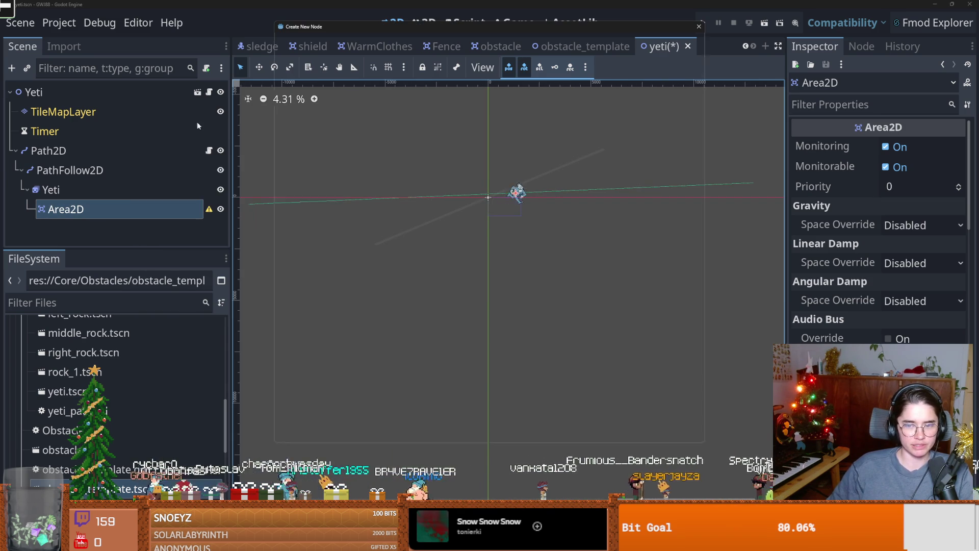
text(collis)
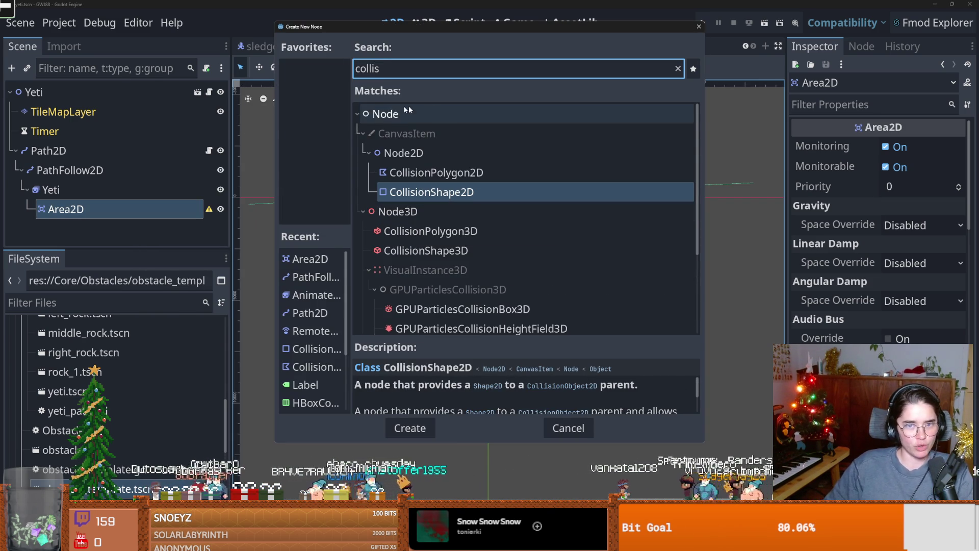
double_click(440, 192)
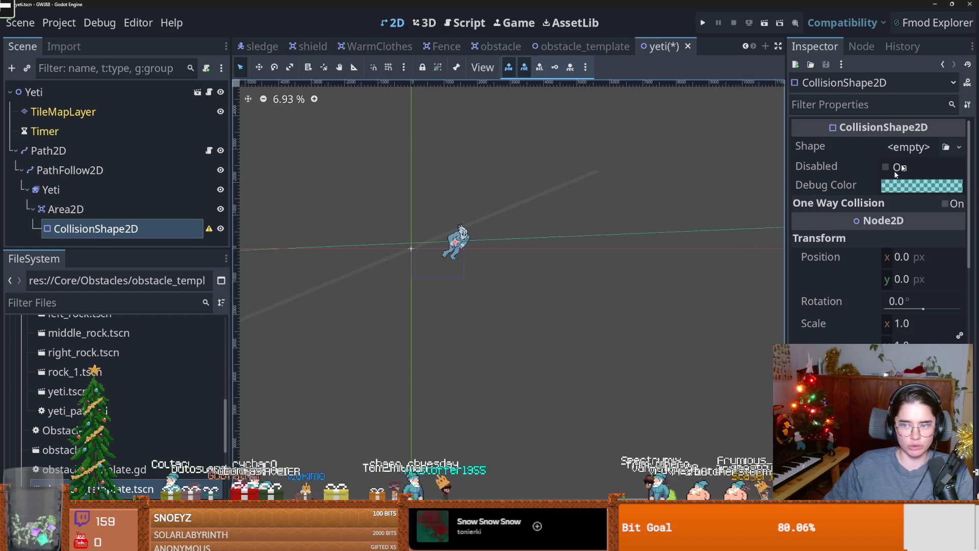
click(958, 147)
click(872, 239)
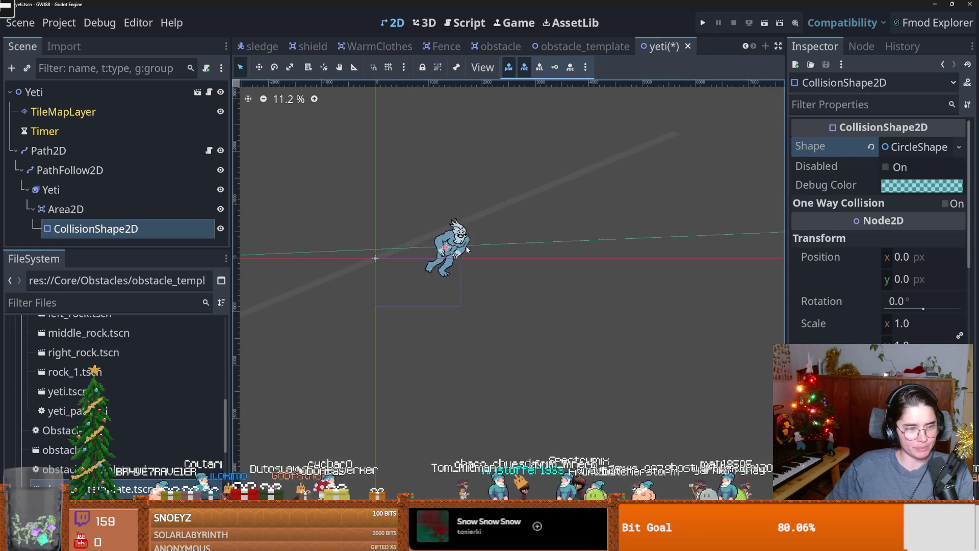
Enlarge and position the collision circle over the yeti's body, then save.
scroll(408, 260, up, 5)
drag(408, 262, 338, 298)
drag(400, 270, 420, 264)
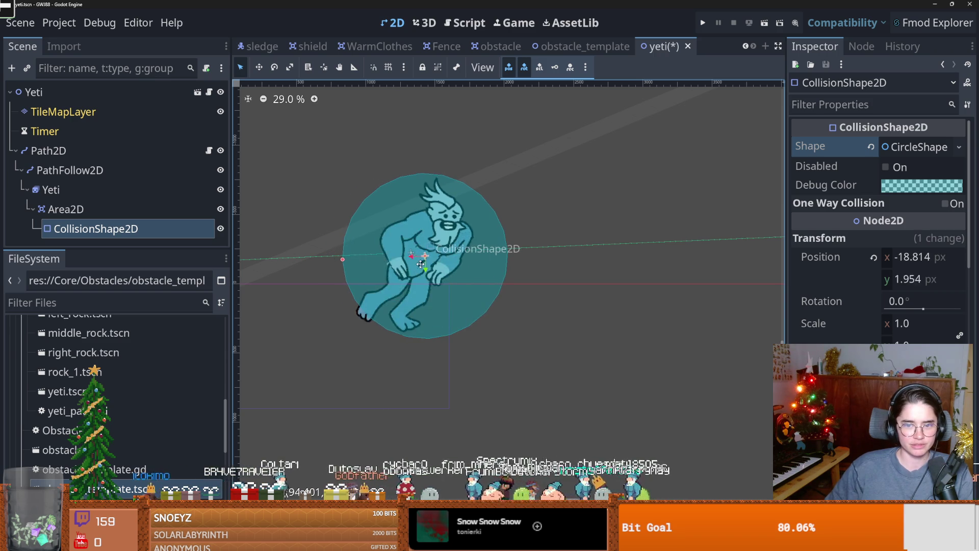
key(ctrl+s)
scroll(485, 271, down, 10)
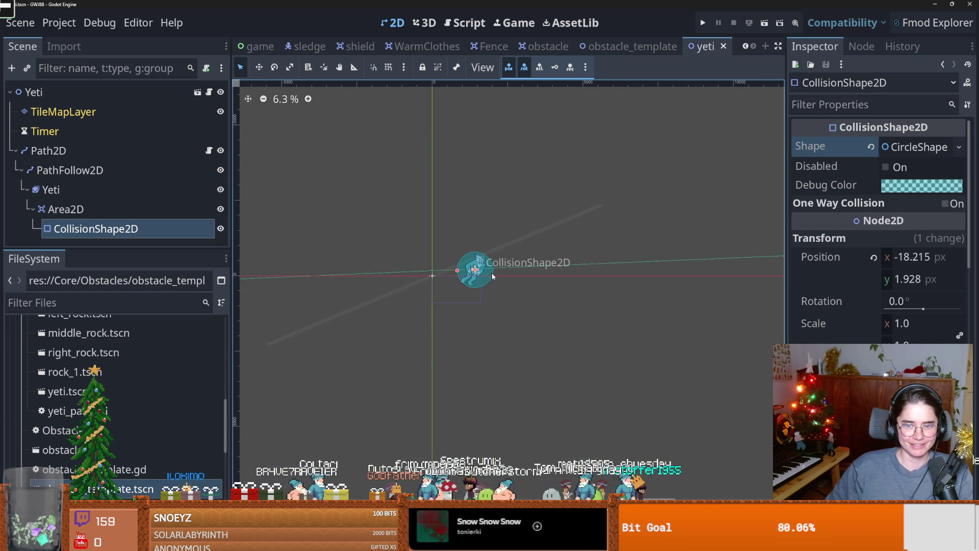
click(75, 191)
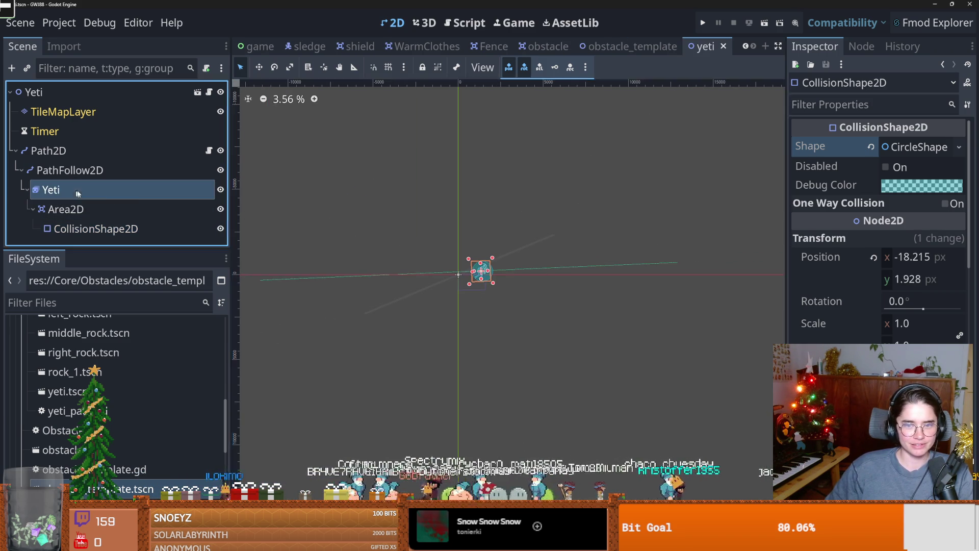
Preview the yeti's travel with PathFollow2D's Progress and Progress Ratio sliders, then save.
click(124, 176)
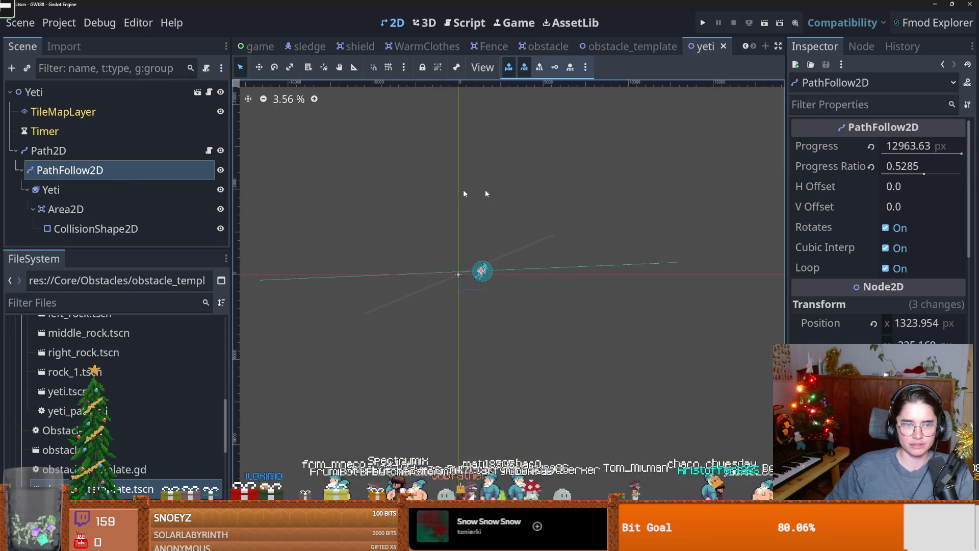
drag(961, 154, 963, 155)
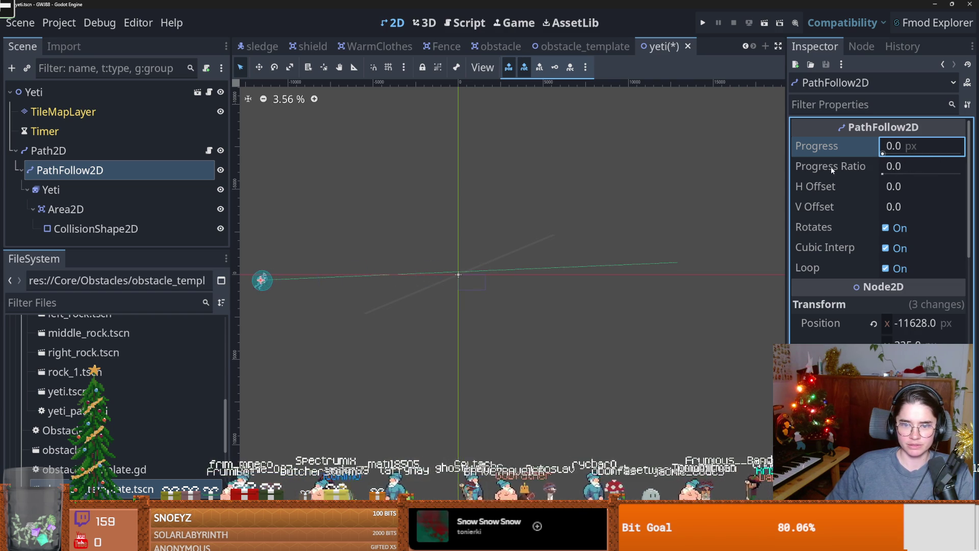
drag(882, 174, 885, 174)
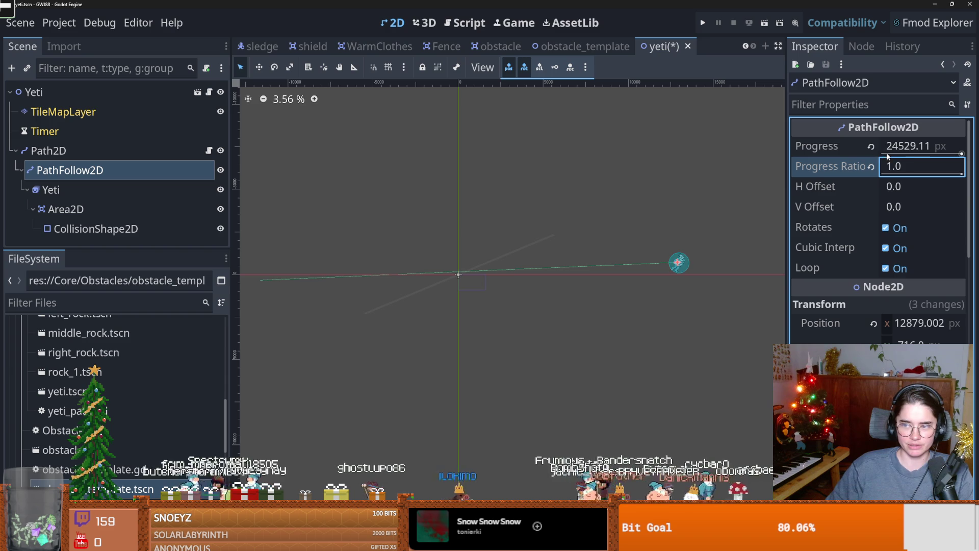
key(ctrl+s)
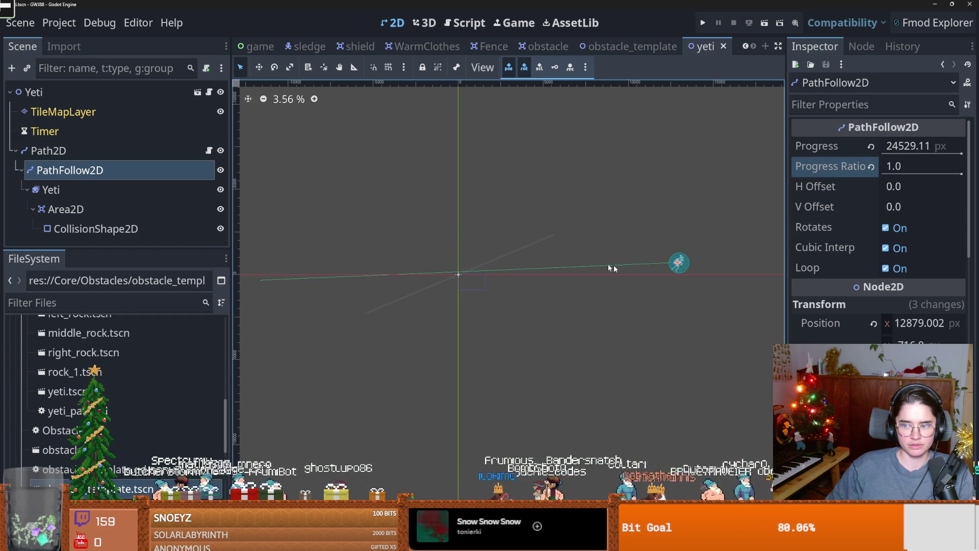
key(ctrl+s)
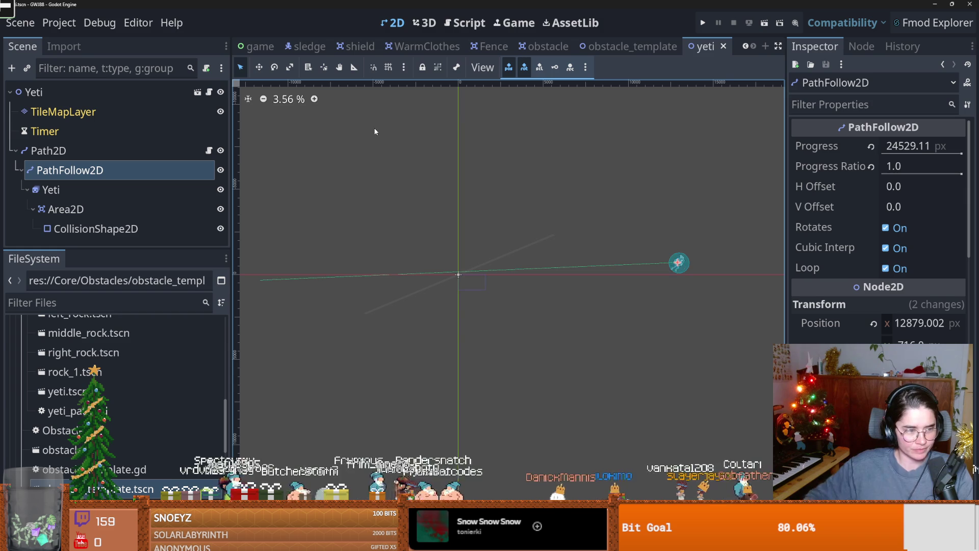
Open yeti_path.gd and begin dragging a PathFollow2D reference below the extends line.
click(209, 92)
click(209, 150)
key(Return)
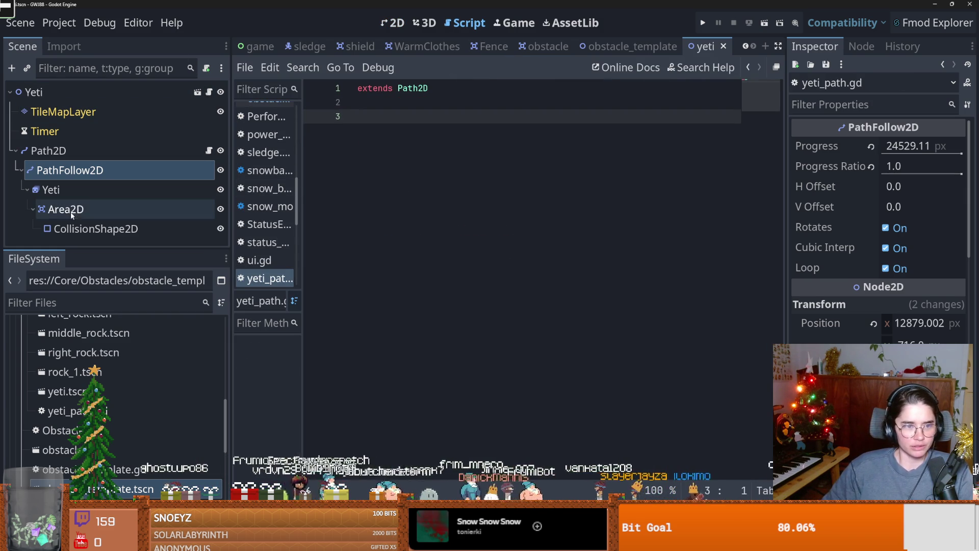
drag(72, 191, 392, 139)
mouse_move(206, 139)
mouse_down()
mouse_move(131, 169)
mouse_move(403, 130)
mouse_up()
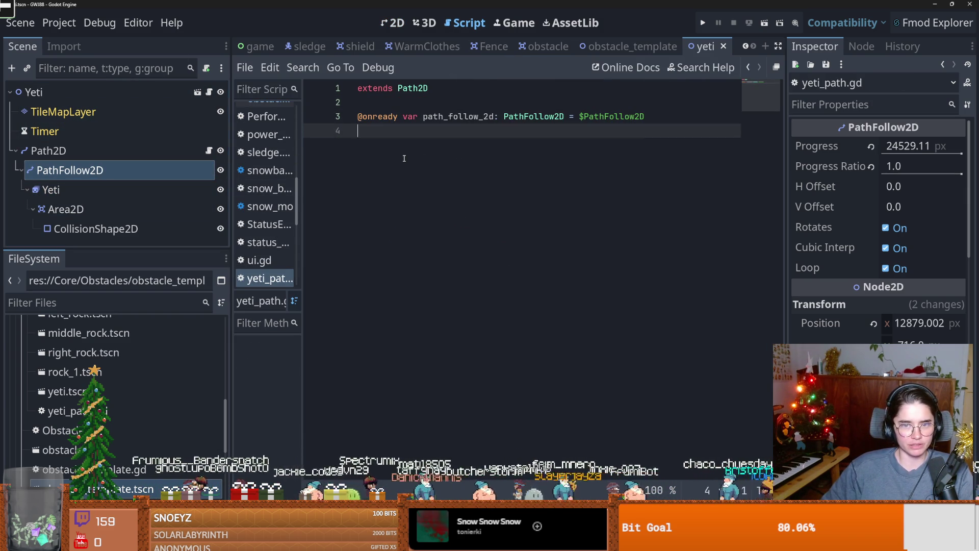
key(Return)
text(pr)
key(Return)
key(Return)
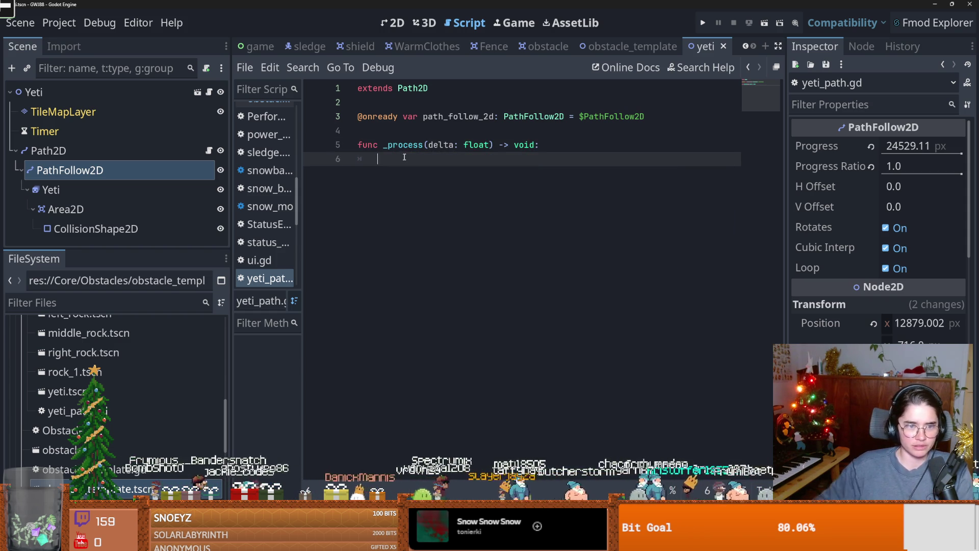
text(pa)
key(Return)
text(.ra)
key(Return)
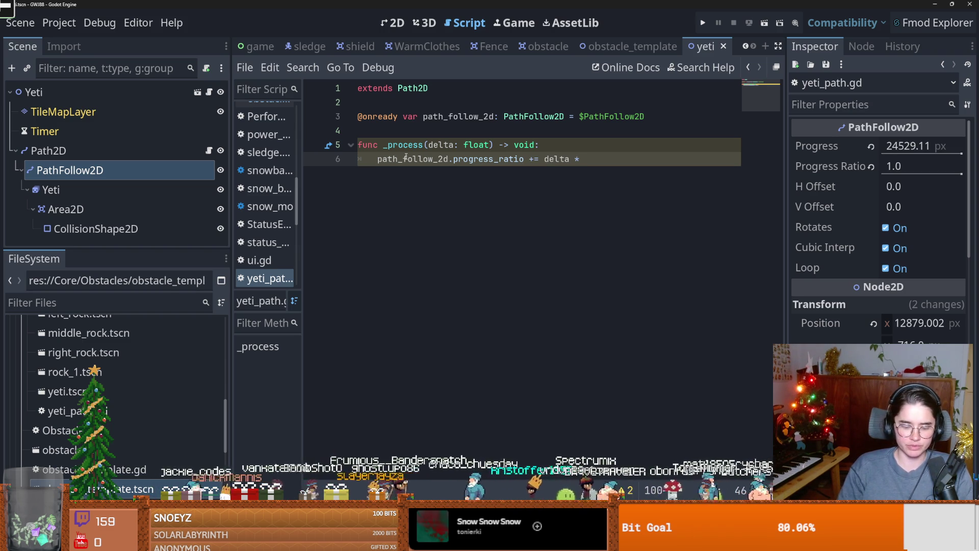
text(5)
key(ctrl+s)
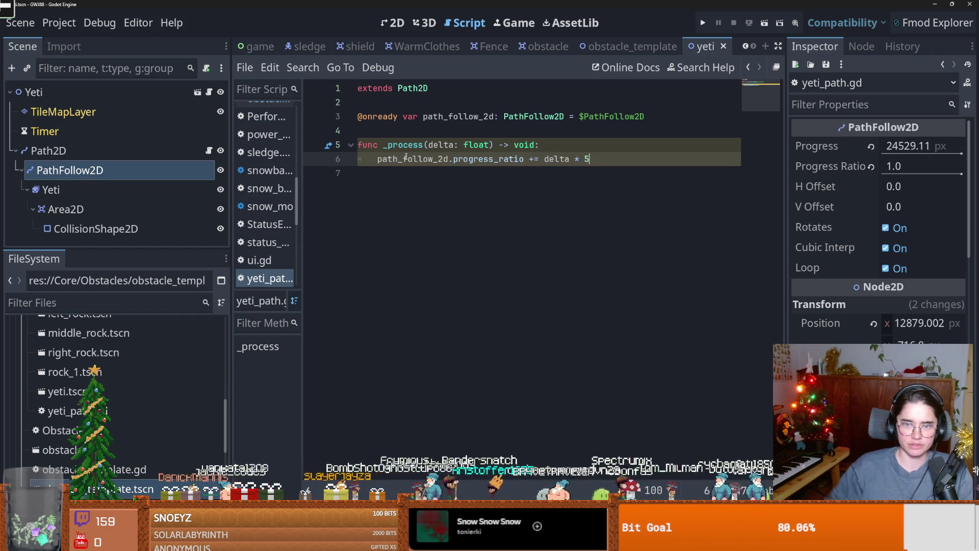
click(34, 91)
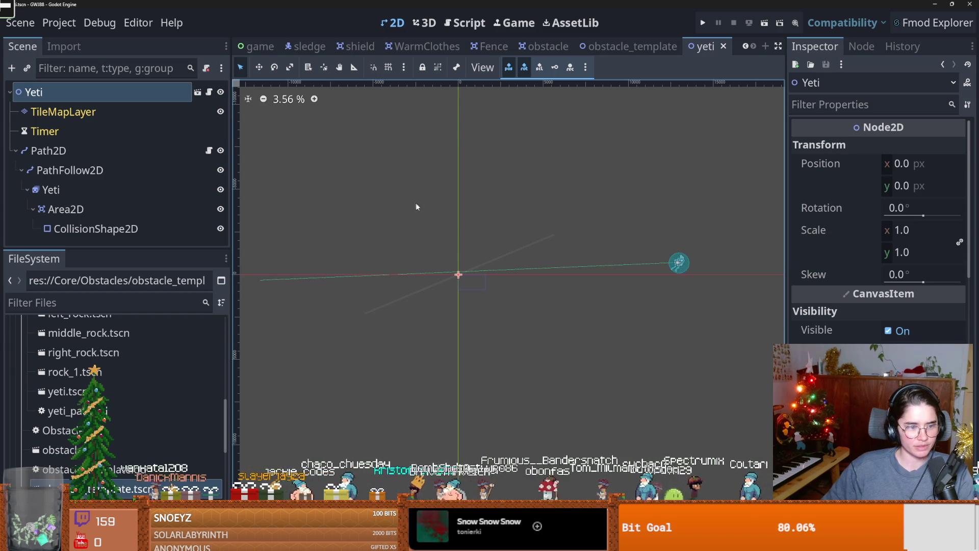
Look over the game and obstacle_template scenes, then heighten the yeti scene tree and save.
click(257, 46)
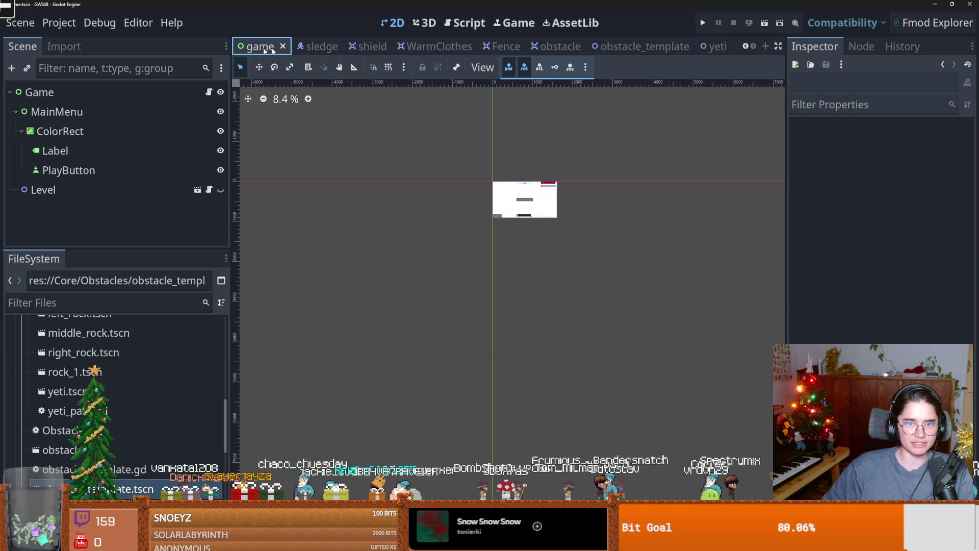
click(715, 47)
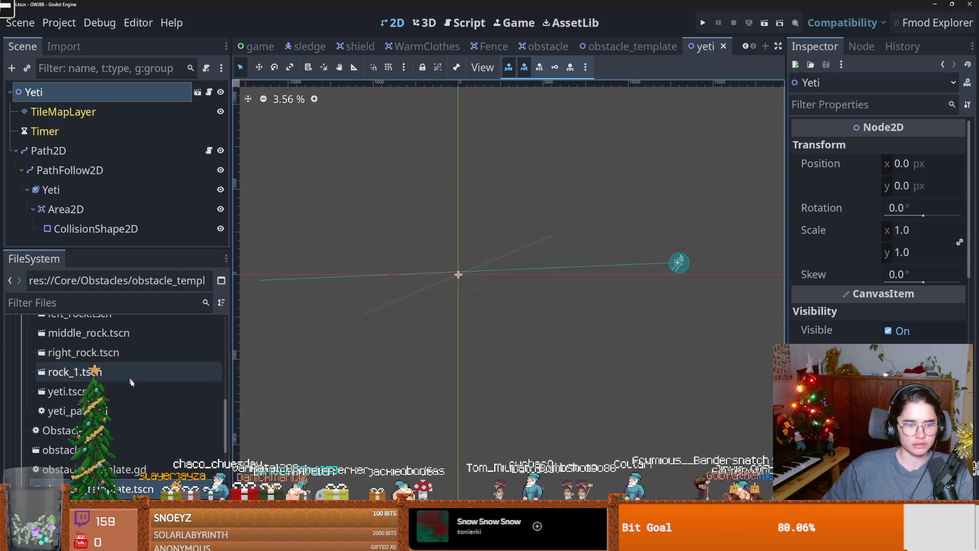
scroll(158, 408, down, 10)
scroll(158, 408, up, 10)
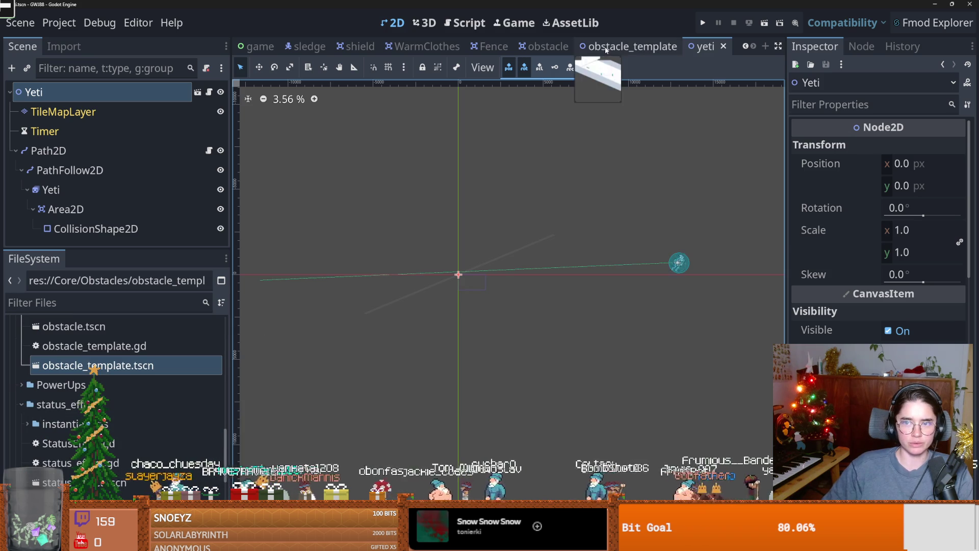
click(605, 46)
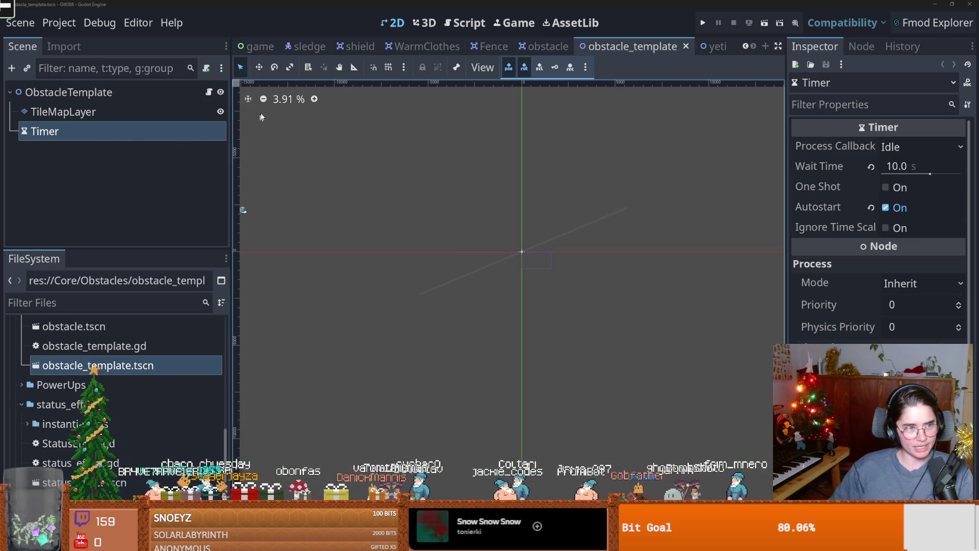
drag(432, 183, 370, 225)
click(714, 46)
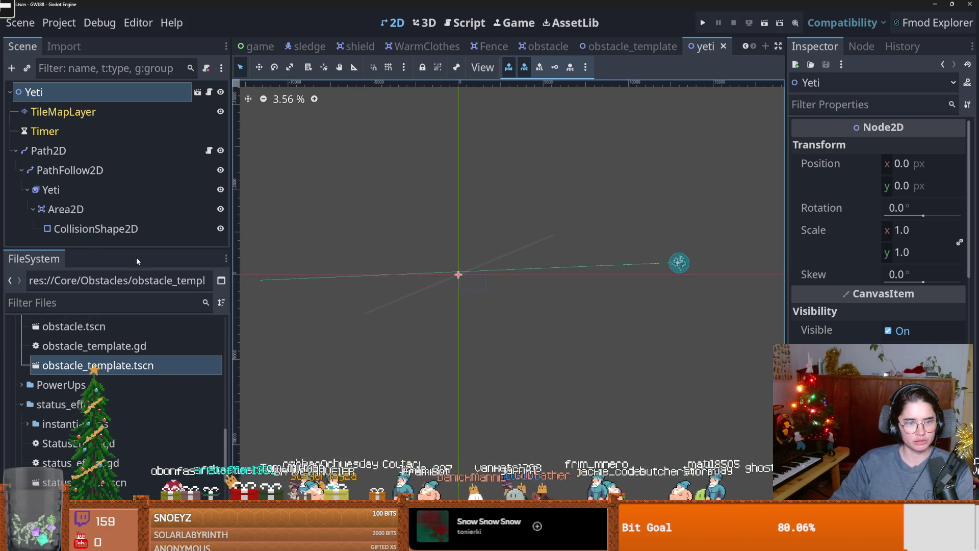
drag(137, 248, 137, 386)
key(ctrl+s)
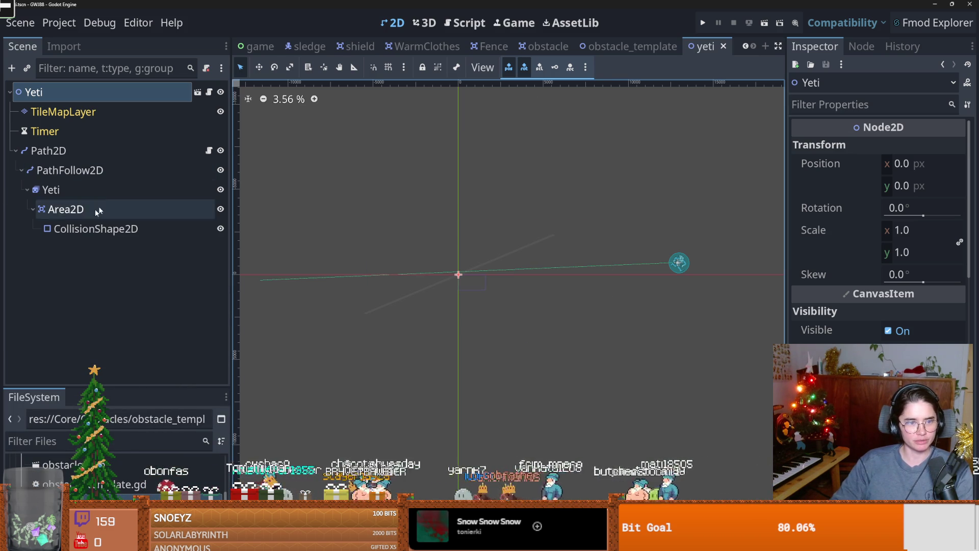
Close the obstacle_template, obstacle, Fence, WarmClothes, shield and sledge tabs, leaving level1 shown.
click(670, 47)
click(686, 46)
click(639, 46)
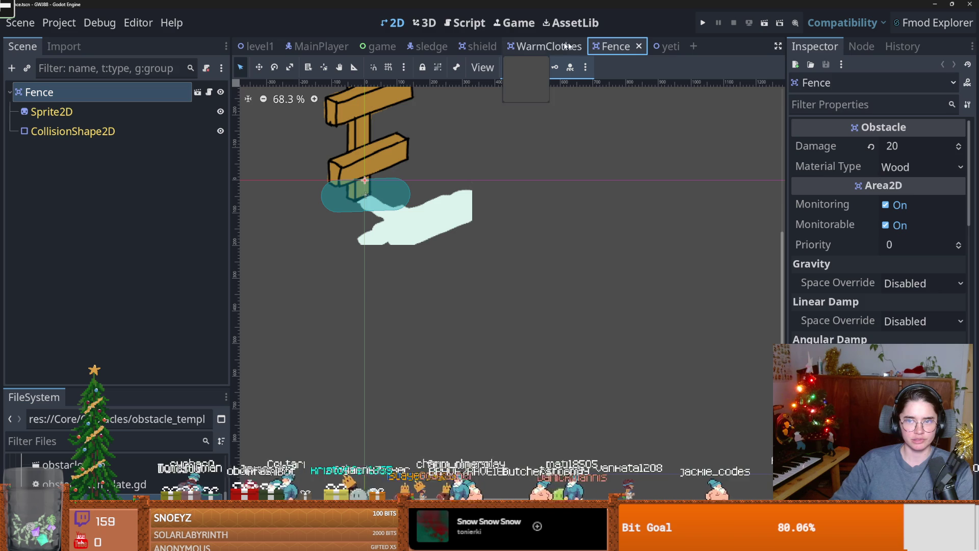
click(639, 46)
click(595, 46)
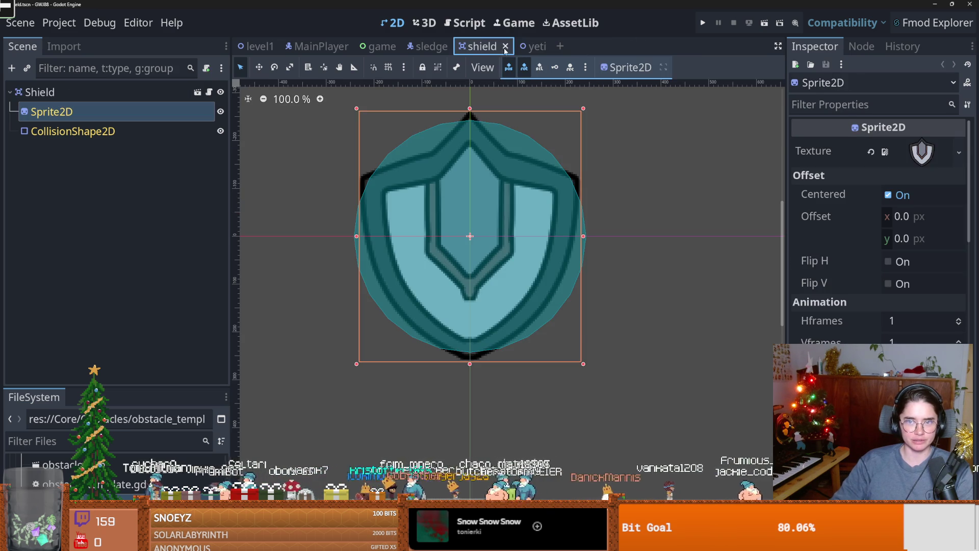
click(504, 47)
click(457, 46)
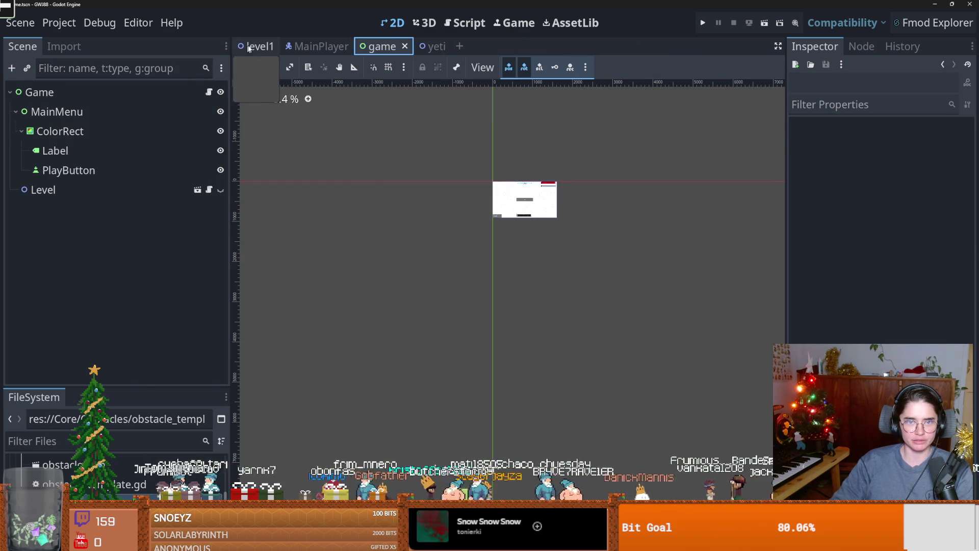
click(257, 46)
scroll(311, 367, down, 1)
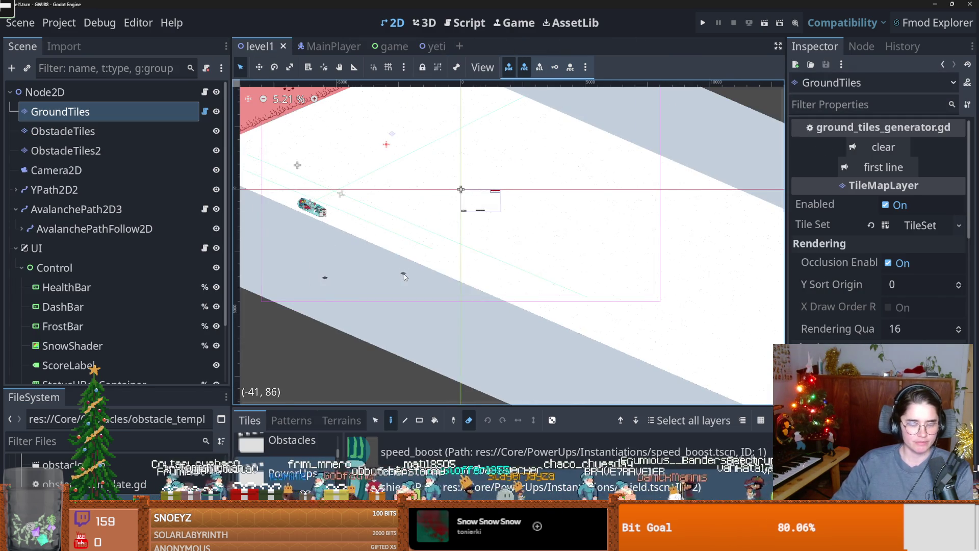
Enlarge the TileMap panel, select the Obstacles source, and start adding a scene to it.
scroll(405, 276, left, 3)
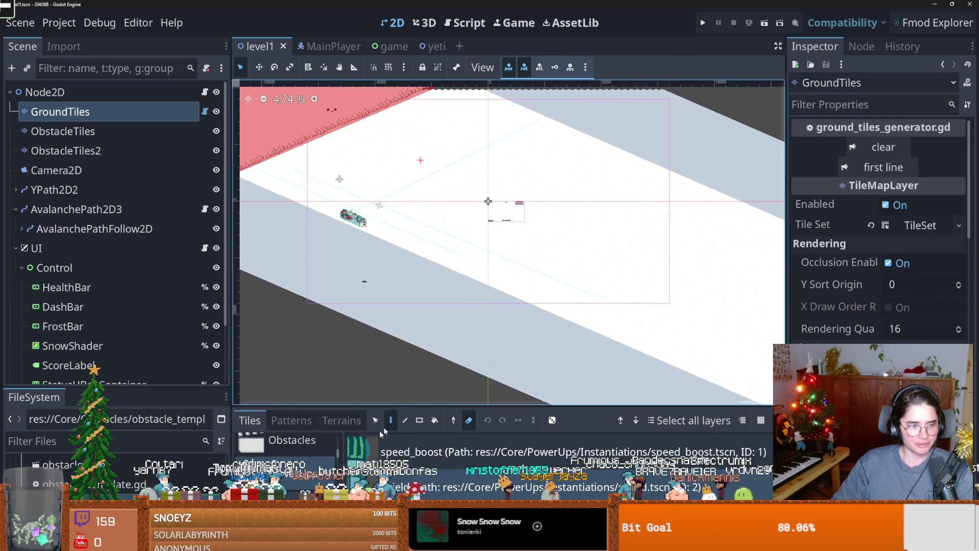
drag(510, 408, 510, 226)
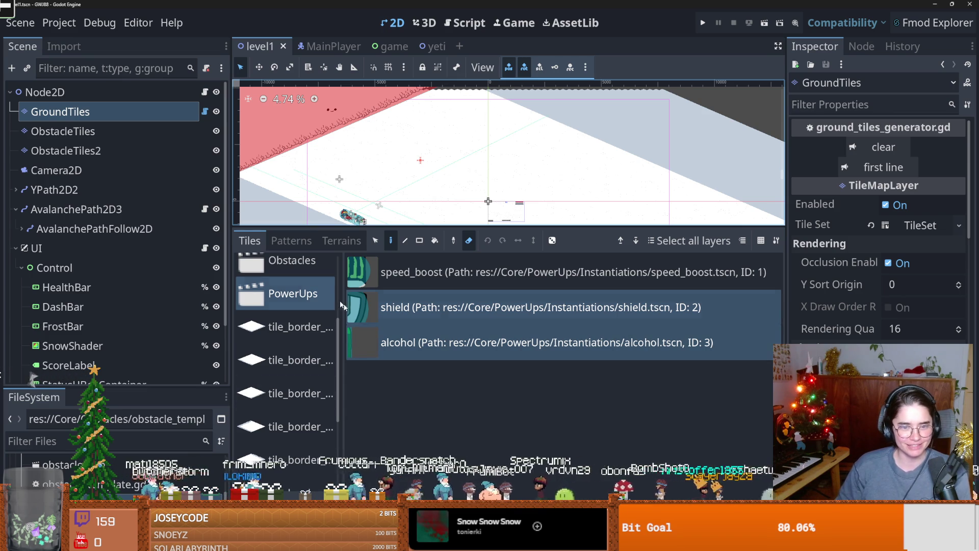
click(306, 265)
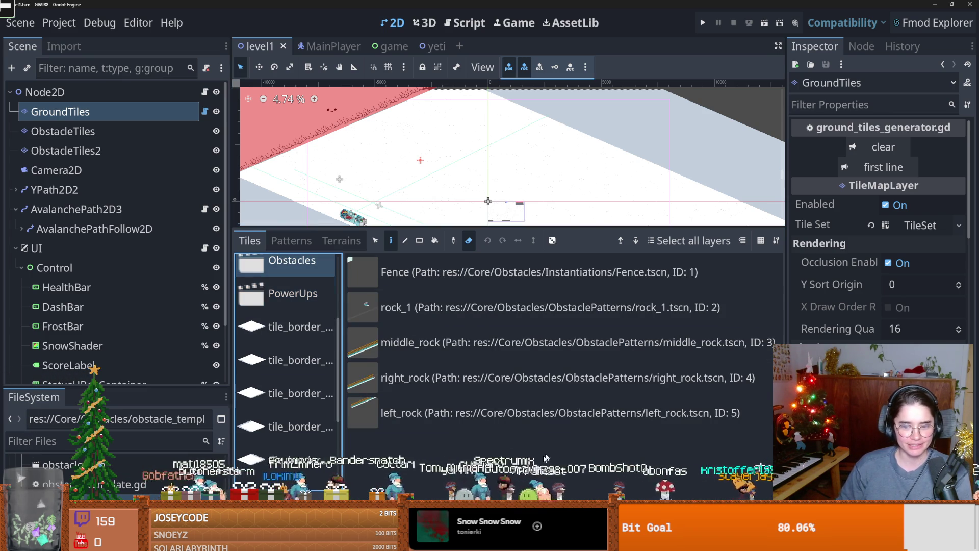
click(544, 507)
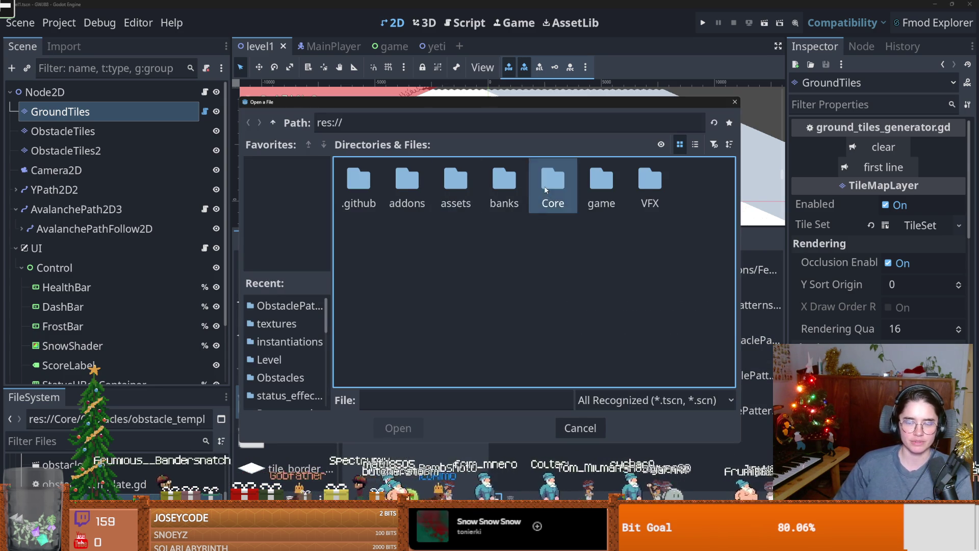
Add Core/Obstacles/ObstaclePatterns/yeti.tscn to the collection, then resize the bottom panel and FileSystem dock.
double_click(553, 179)
double_click(602, 183)
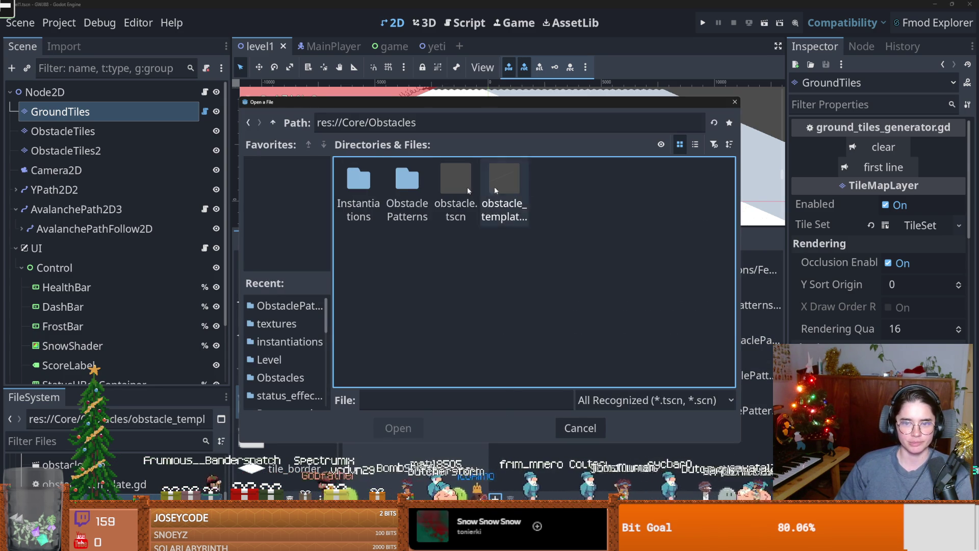
double_click(411, 188)
double_click(492, 186)
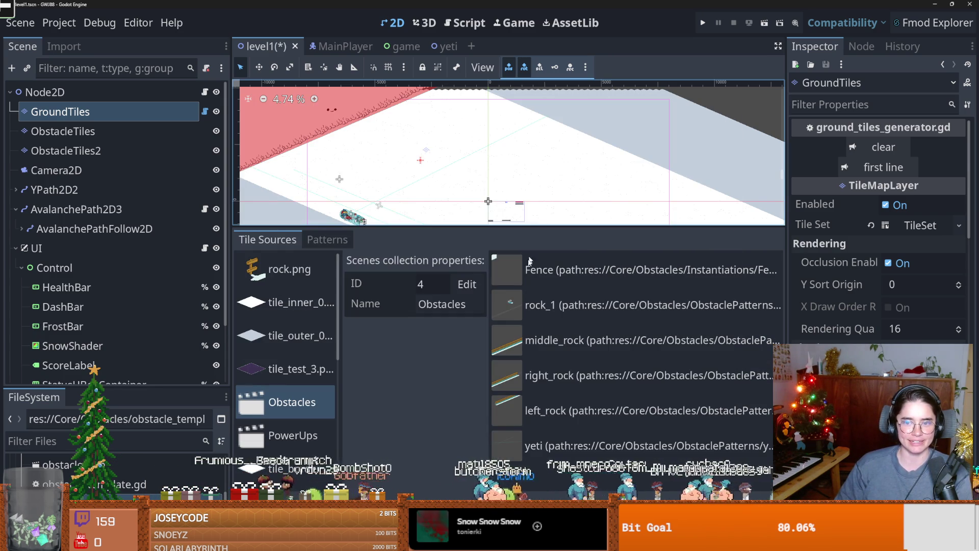
mouse_move(470, 228)
mouse_down()
mouse_move(469, 371)
mouse_move(471, 230)
mouse_up()
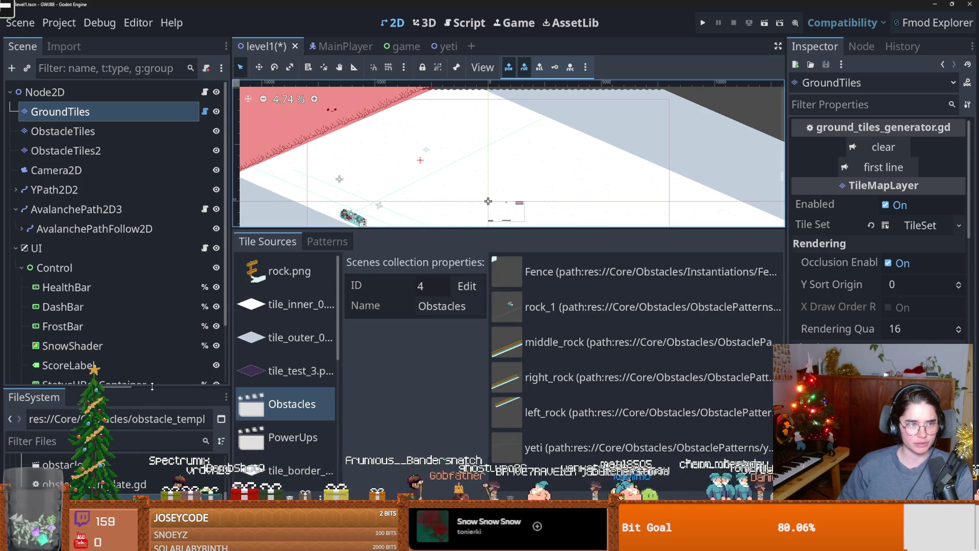
drag(148, 390, 165, 225)
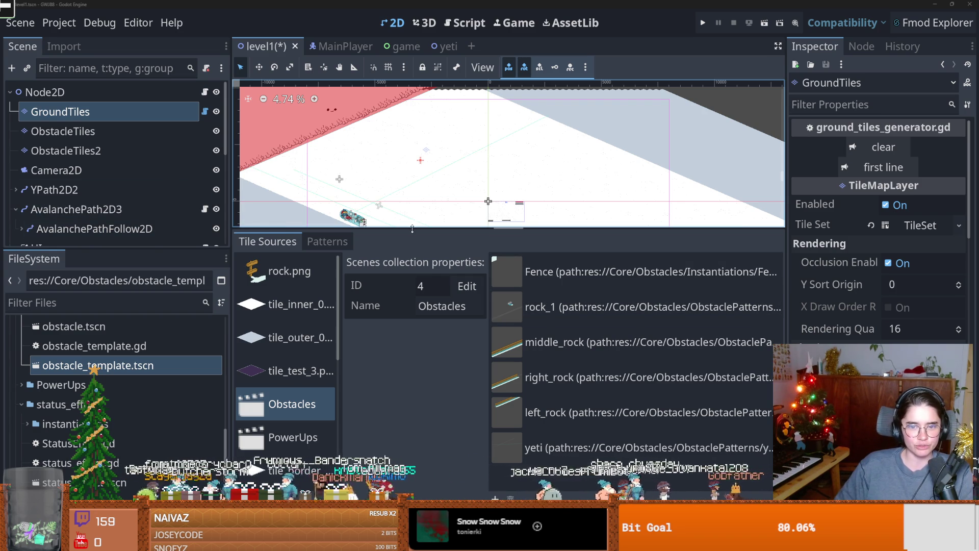
Enlarge the level view and save the level1 scene.
drag(412, 229, 412, 326)
key(ctrl+s)
scroll(341, 240, up, 1)
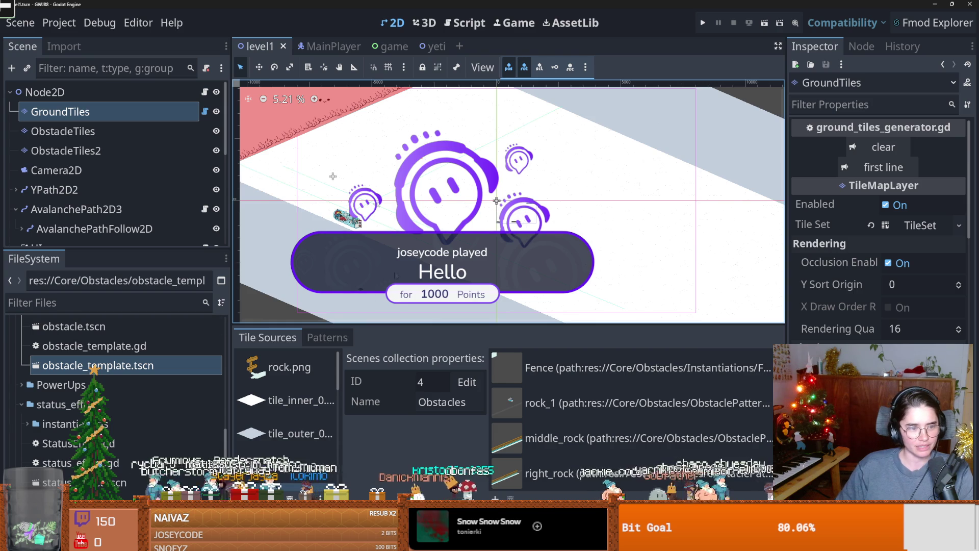
scroll(509, 202, up, 1)
key(ctrl+s)
key(ctrl+s)
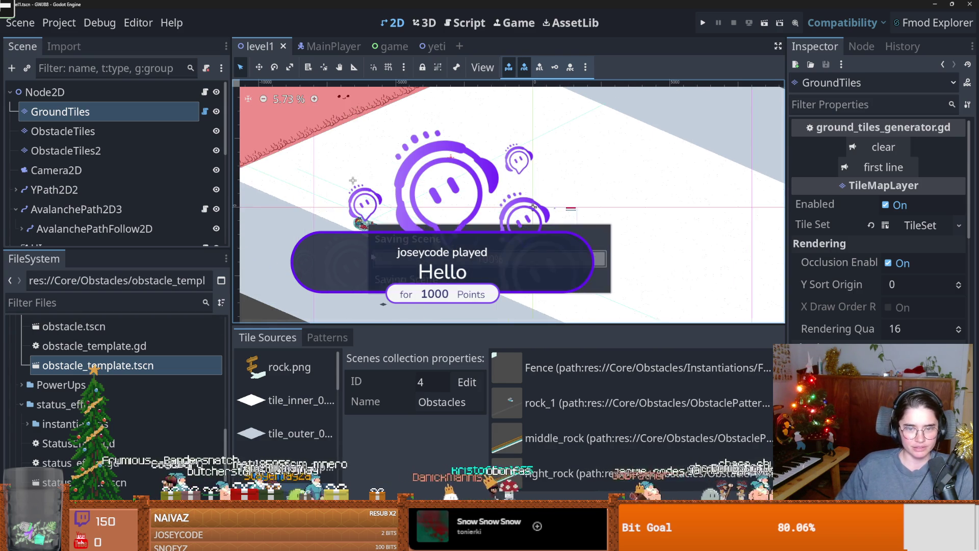
scroll(534, 207, up, 3)
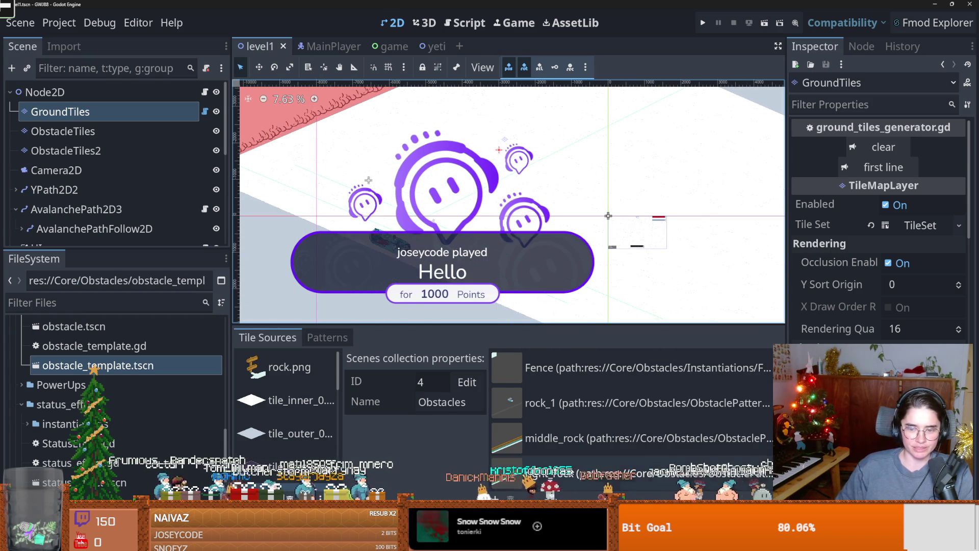
scroll(589, 455, down, 2)
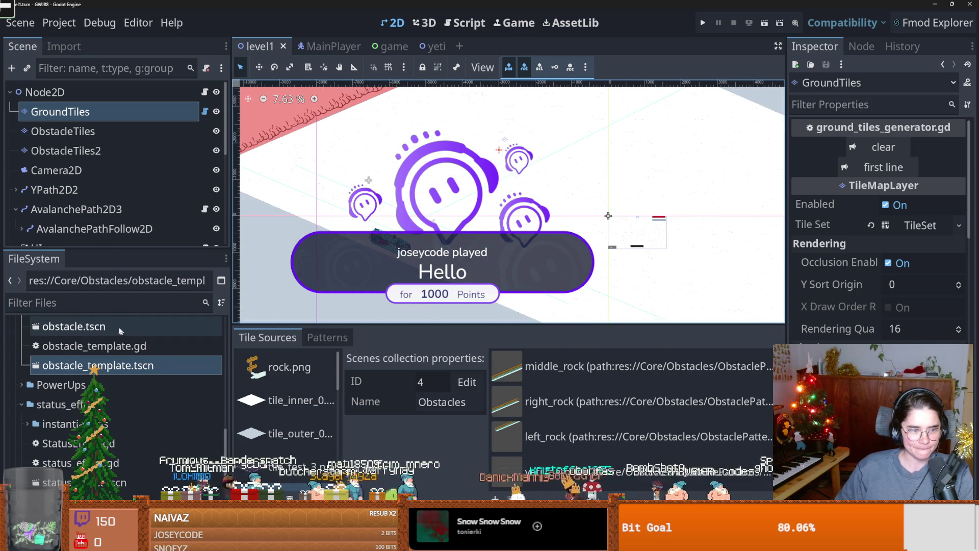
Filter files for 'obs', open ObstaclePatternLootTable.tres and inspect its Item List entries.
click(95, 308)
text(obst)
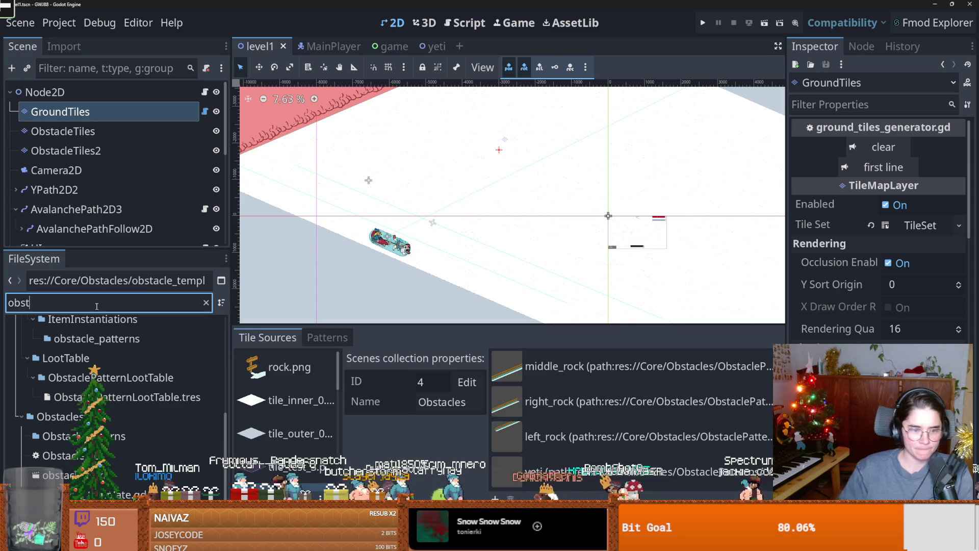
double_click(123, 397)
click(918, 168)
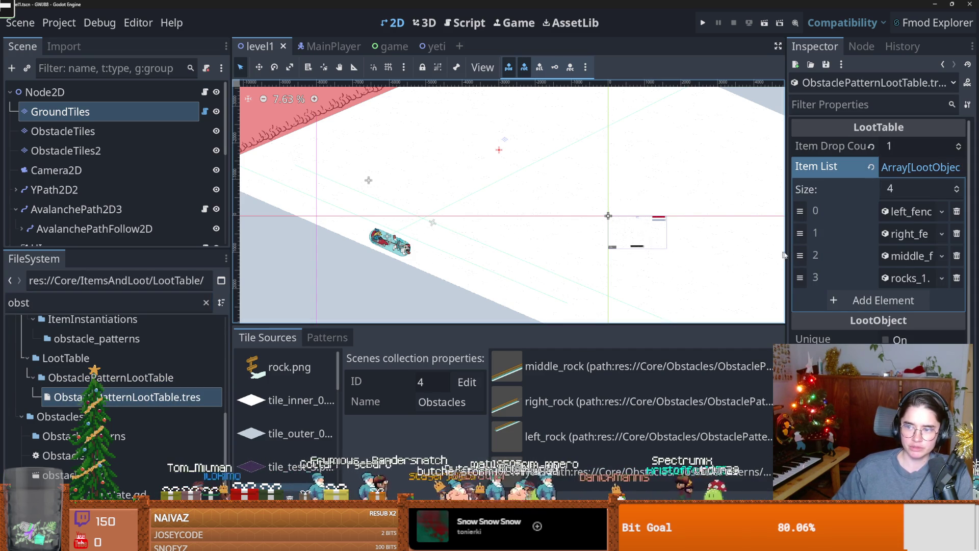
click(911, 211)
click(911, 211)
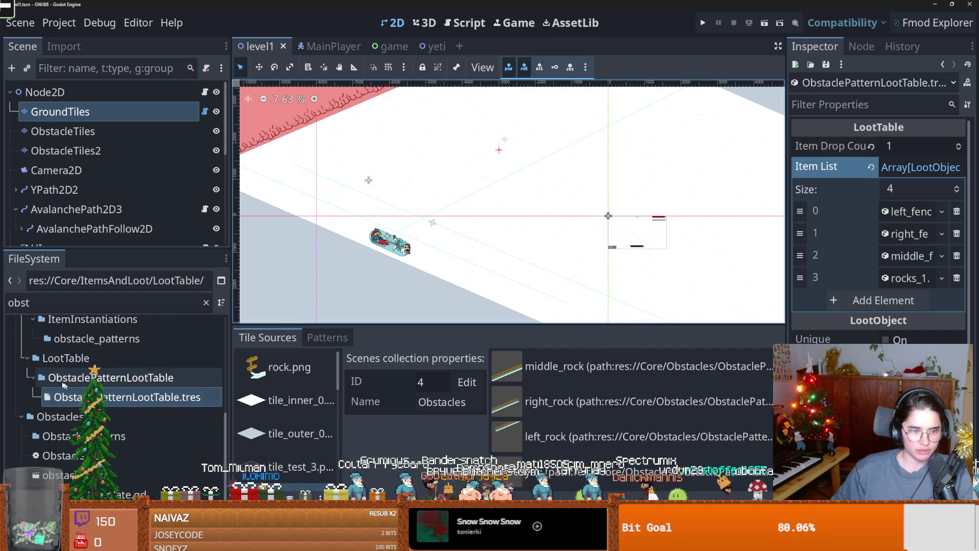
scroll(70, 375, up, 3)
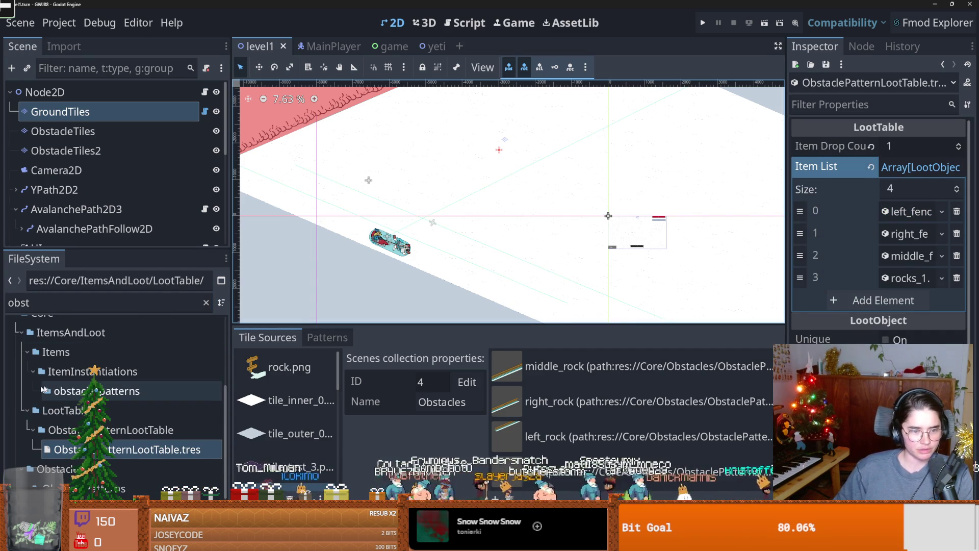
Browse the obstacle_patterns items left_fence_hole and rocks_1, cancelling a first duplicate attempt.
click(67, 390)
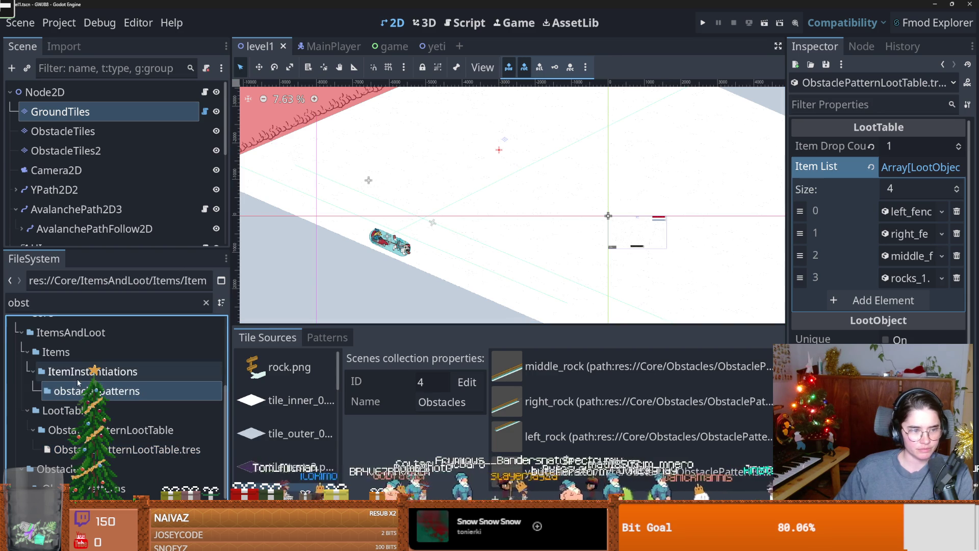
click(206, 304)
scroll(117, 410, down, 3)
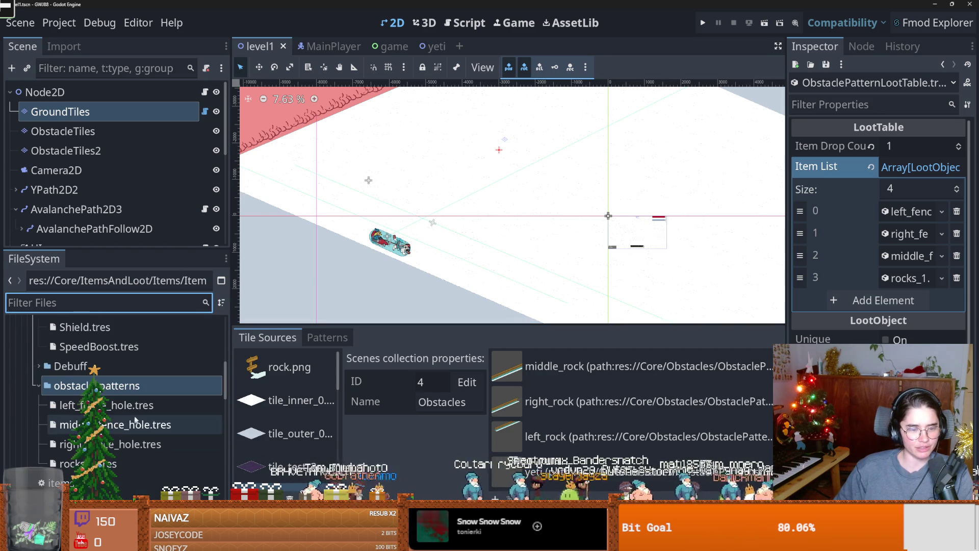
click(117, 410)
click(123, 468)
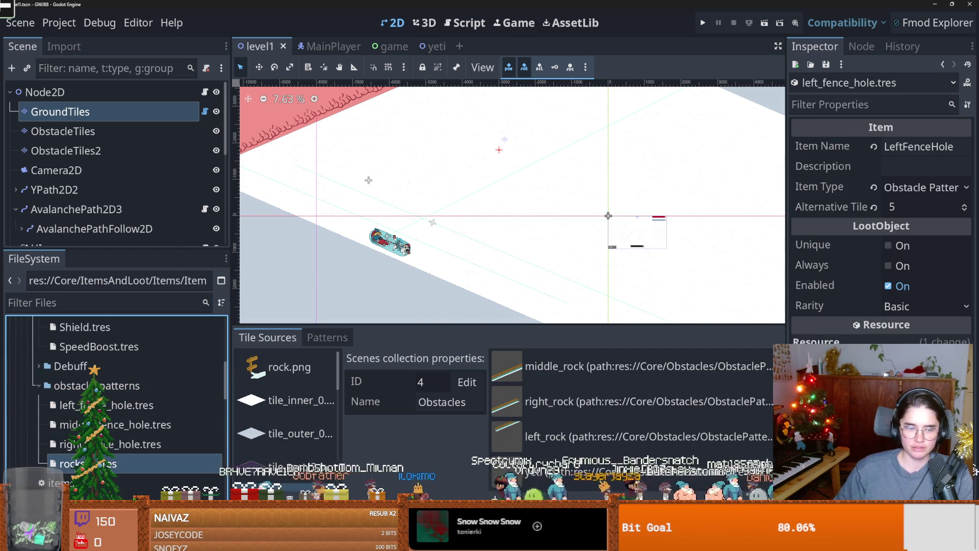
key(ctrl+d)
click(573, 198)
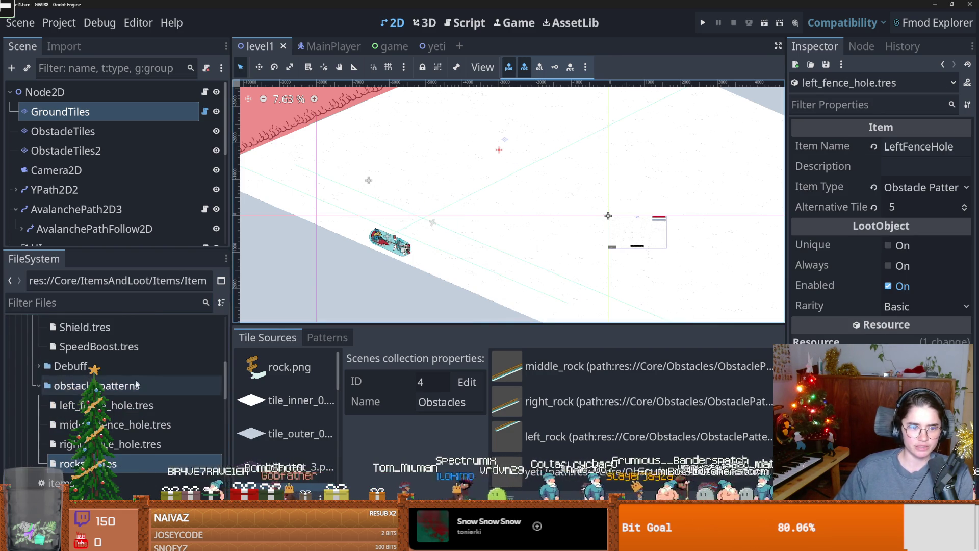
scroll(130, 412, down, 5)
scroll(127, 414, up, 5)
scroll(117, 398, up, 3)
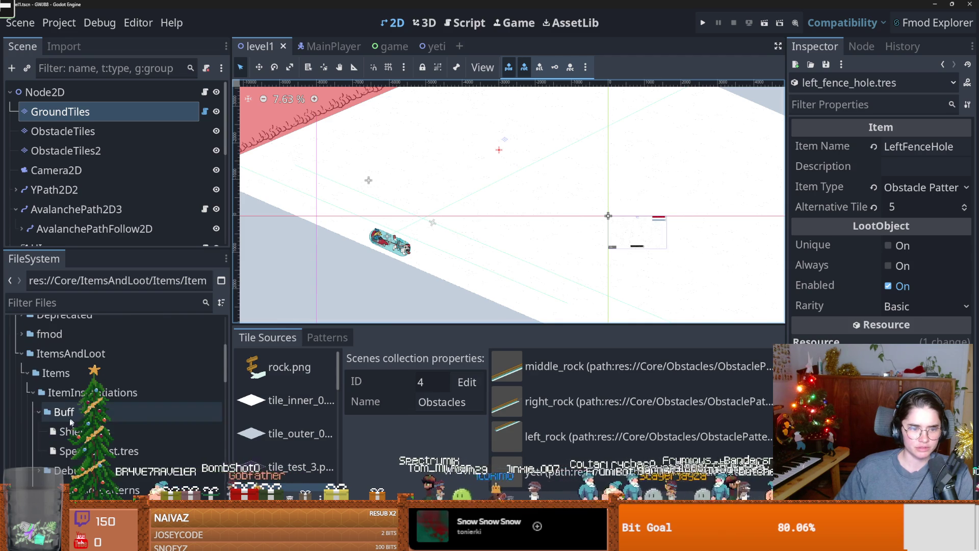
scroll(117, 398, down, 4)
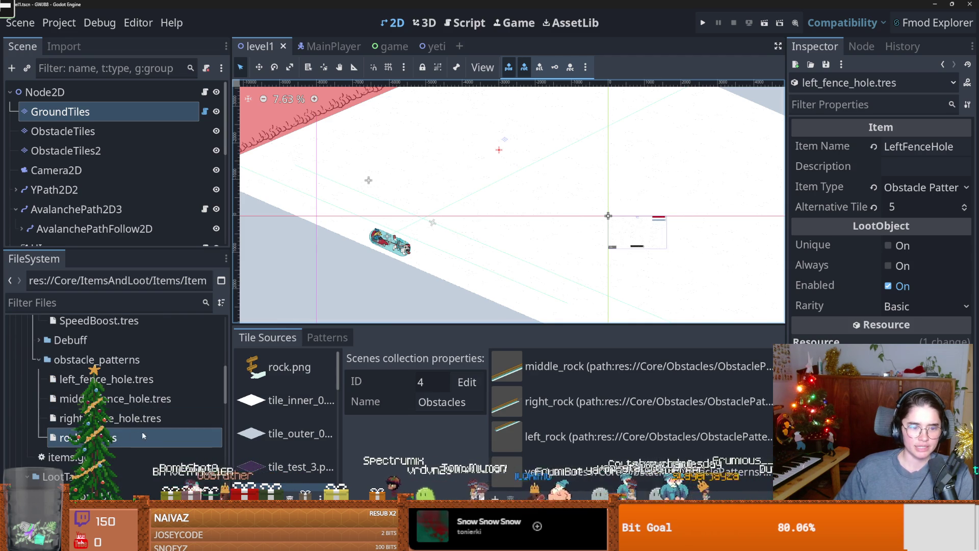
key(ctrl+d)
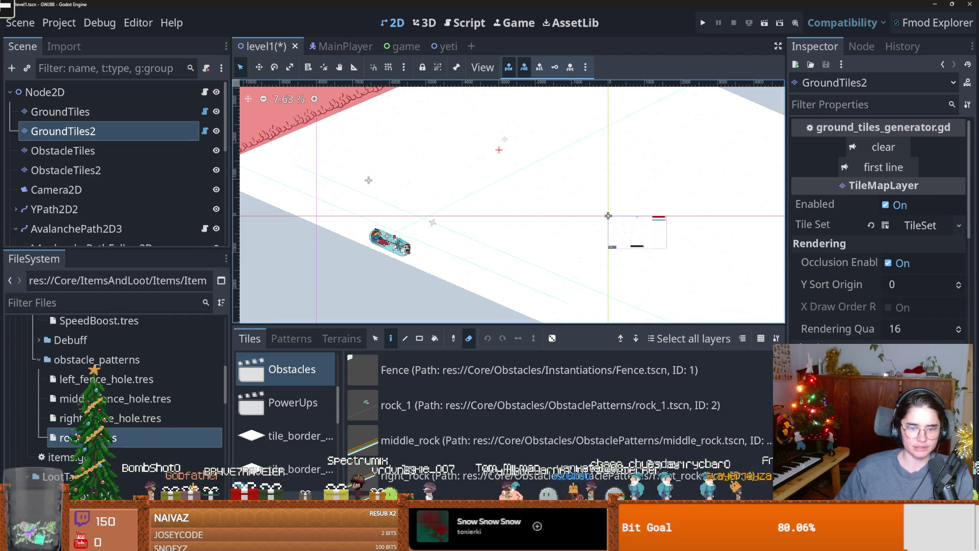
Undo the layer duplicate, delete the ObstacleTiles2 layer, and start duplicating rocks_1.tres.
key(ctrl+z)
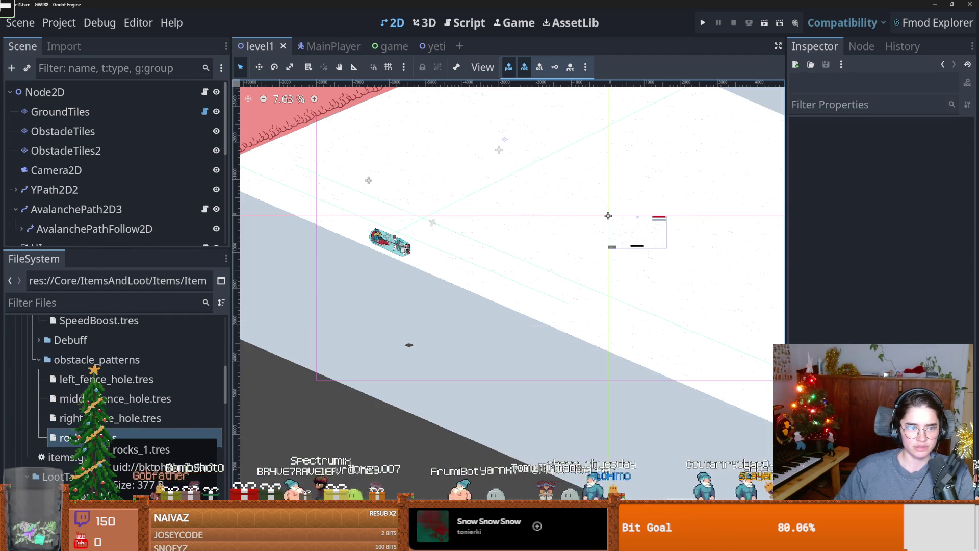
click(102, 150)
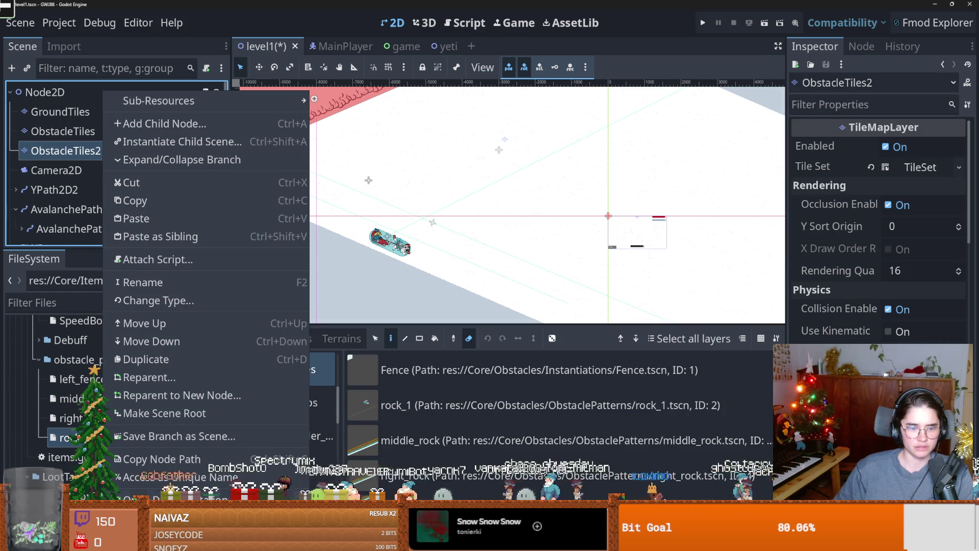
click(132, 517)
click(452, 287)
click(113, 442)
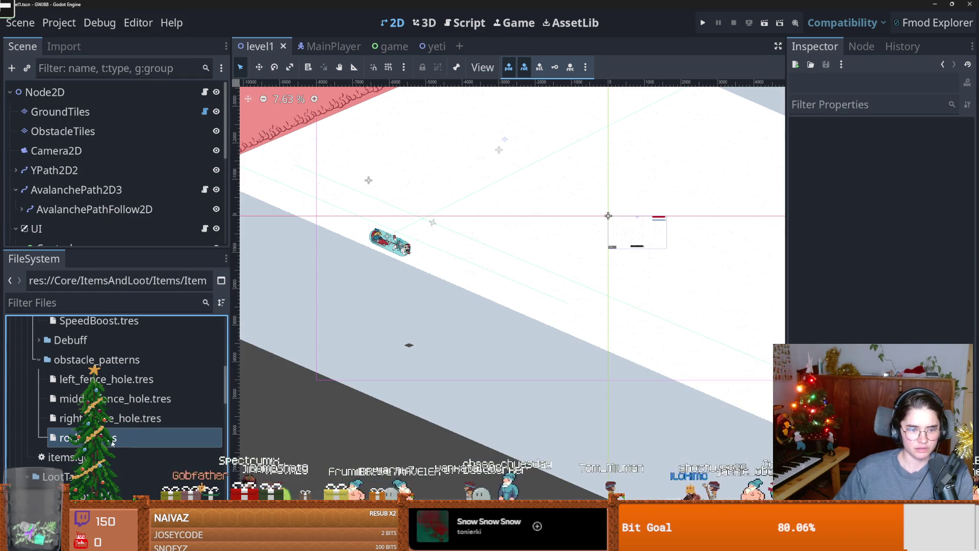
key(ctrl+d)
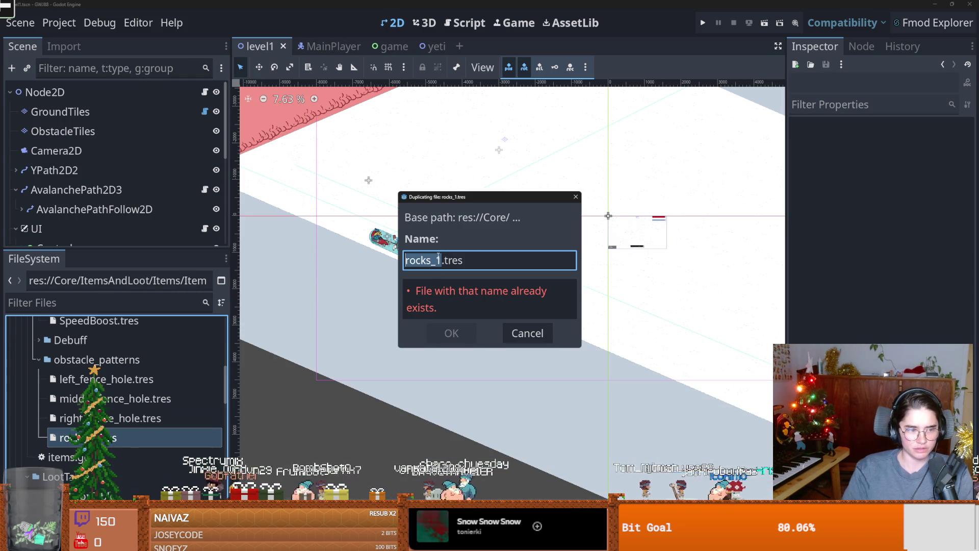
Save the rocks_1 copy as yeti.tres and open it.
text(yeti)
key(Return)
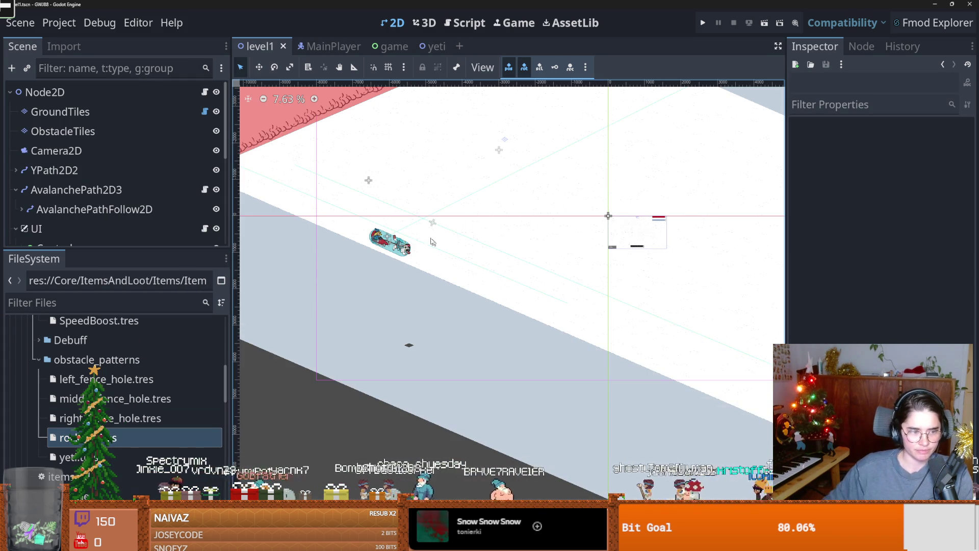
click(187, 457)
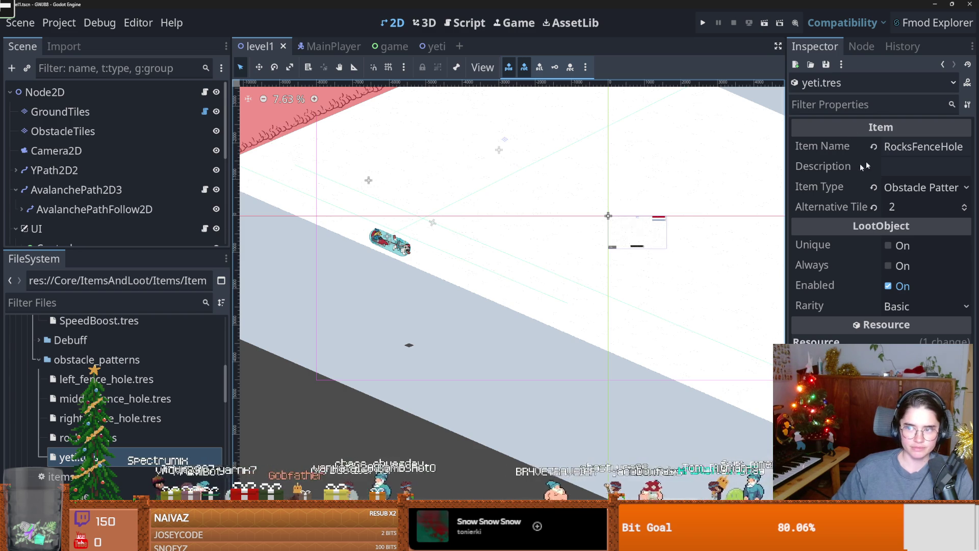
Set the item name to Yeti, type Obstacle Pattern, and alternative tile 2.
click(908, 146)
text(Yeti)
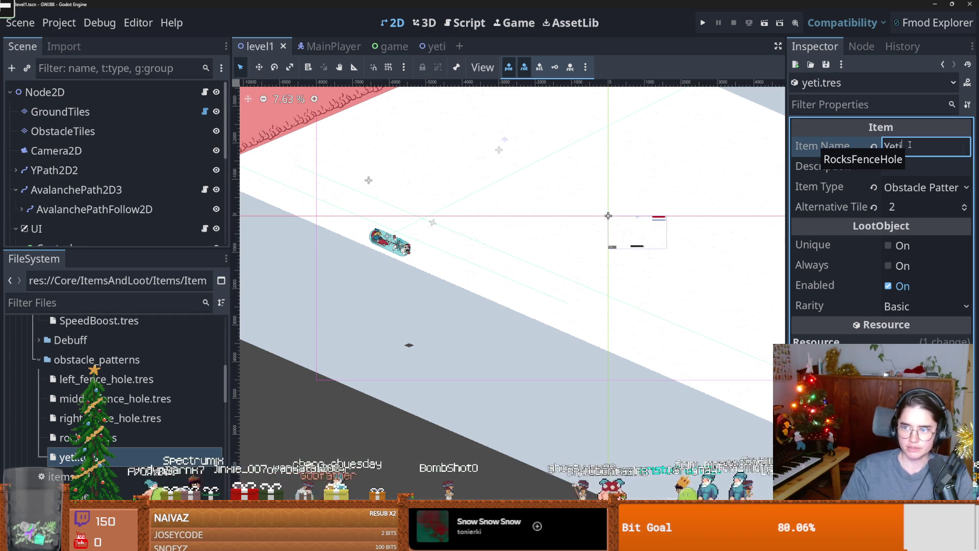
key(Tab)
click(905, 189)
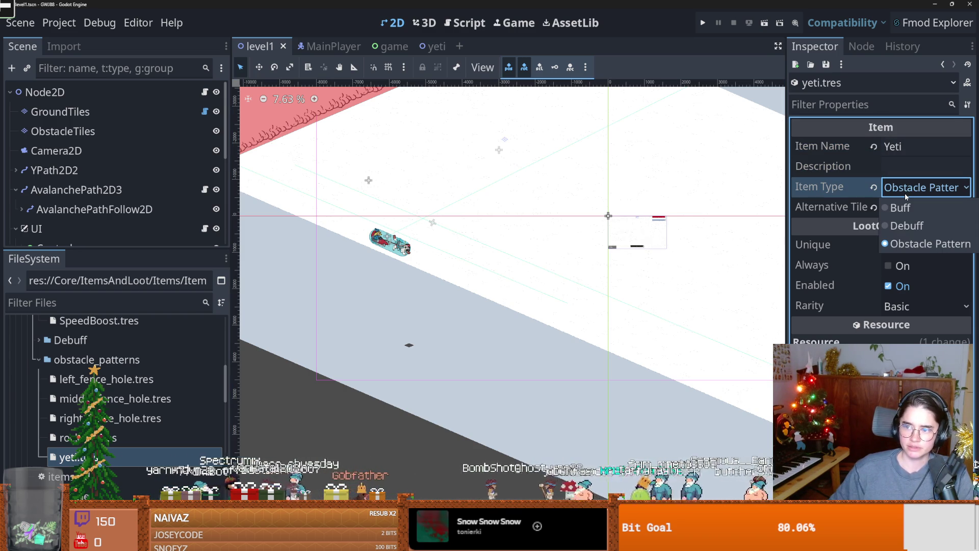
click(928, 244)
click(918, 207)
text(2)
key(Return)
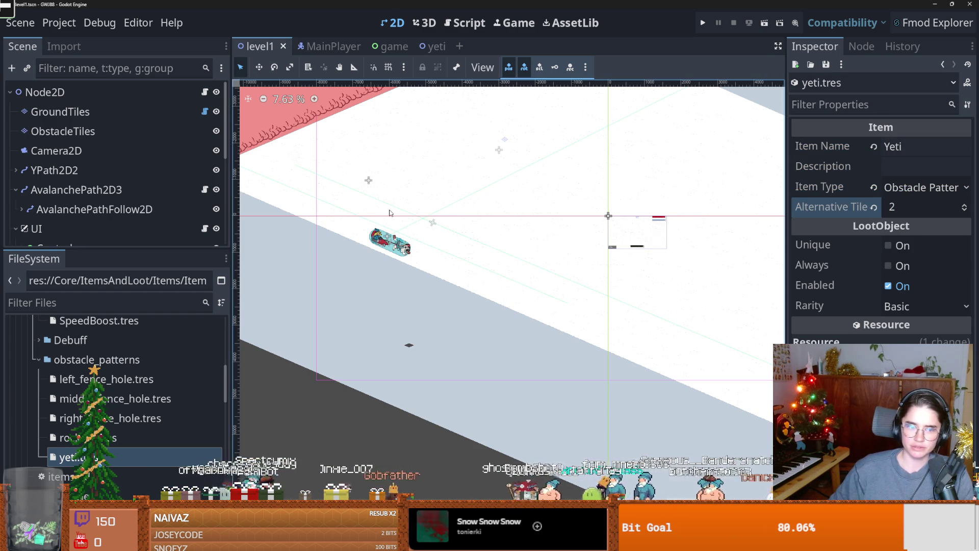
click(62, 131)
Open the TileSet's Obstacles scene collection, showing the Fence scene tile.
scroll(458, 473, down, 1)
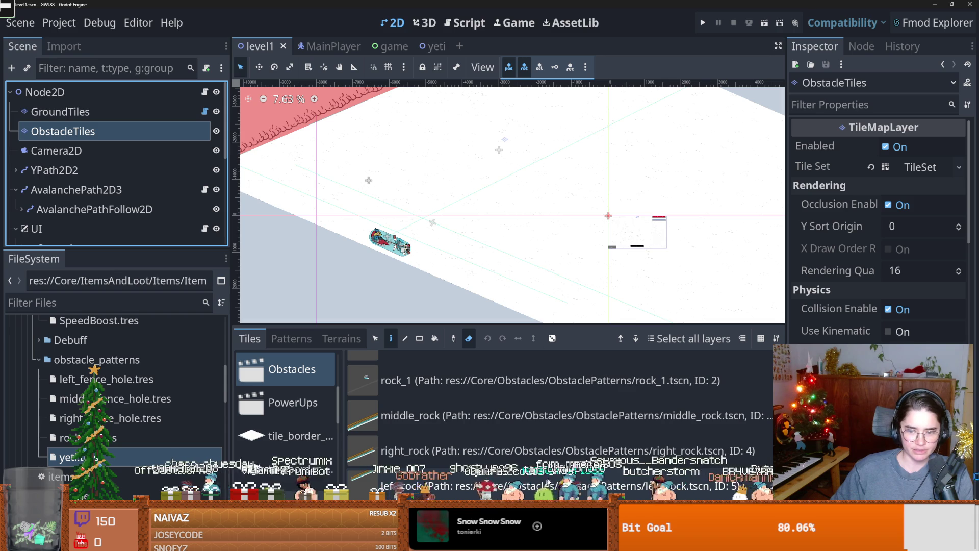
scroll(510, 418, up, 1)
scroll(510, 418, down, 1)
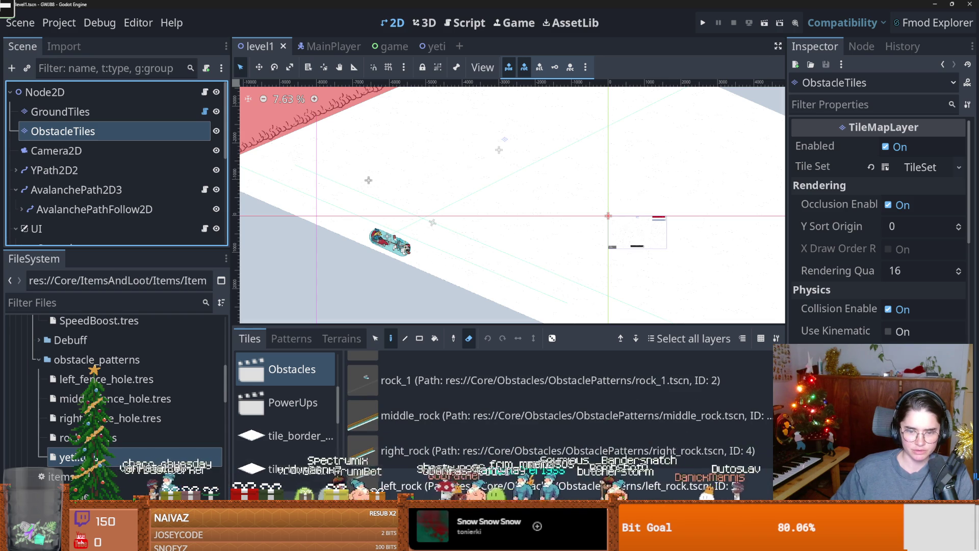
scroll(460, 434, up, 1)
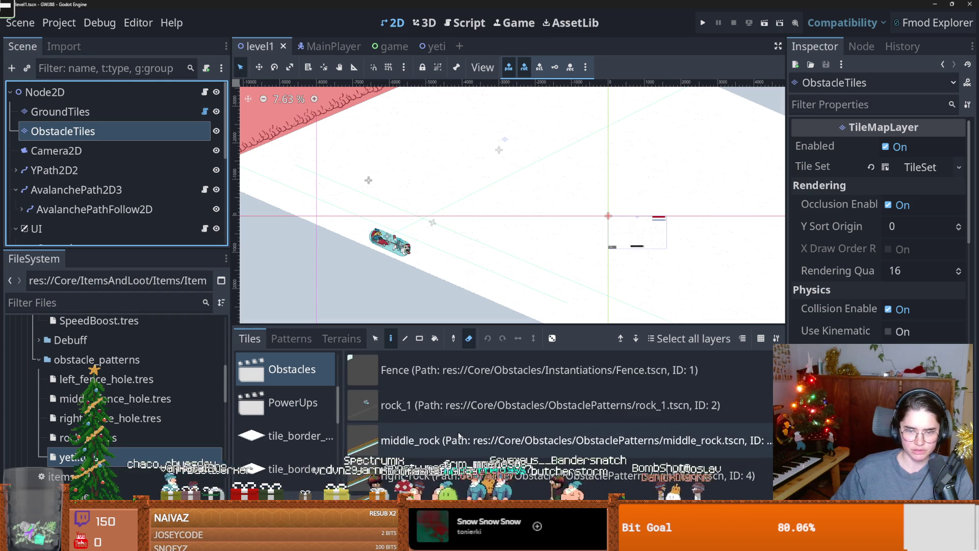
scroll(458, 432, down, 1)
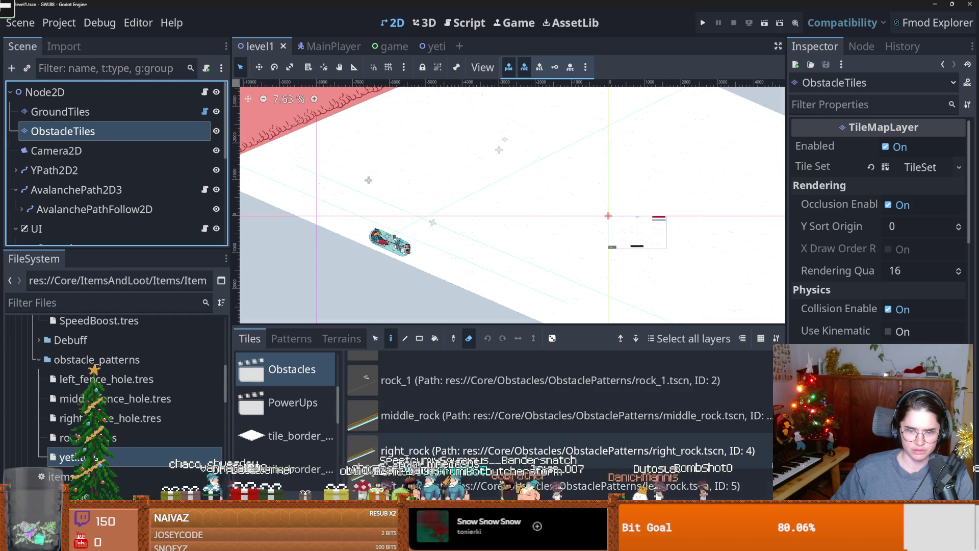
scroll(510, 418, up, 1)
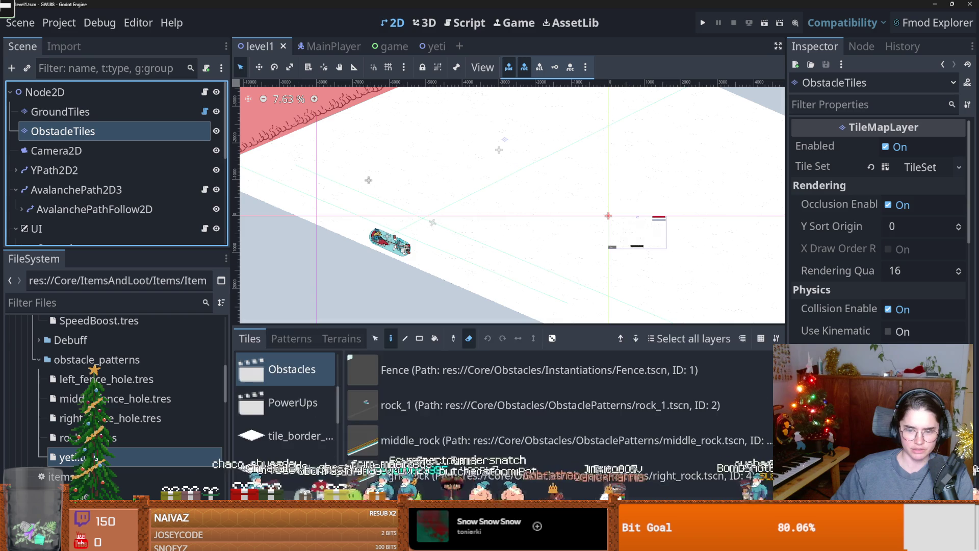
click(493, 508)
click(510, 368)
Add yeti.tscn to the collection and raise yeti.tres's alternative tile to 6.
click(485, 258)
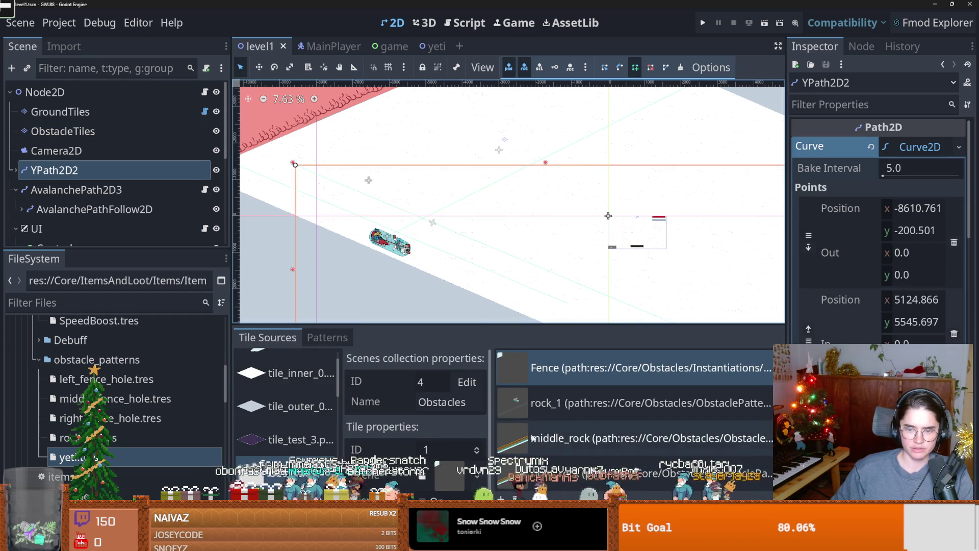
scroll(523, 430, down, 1)
click(501, 497)
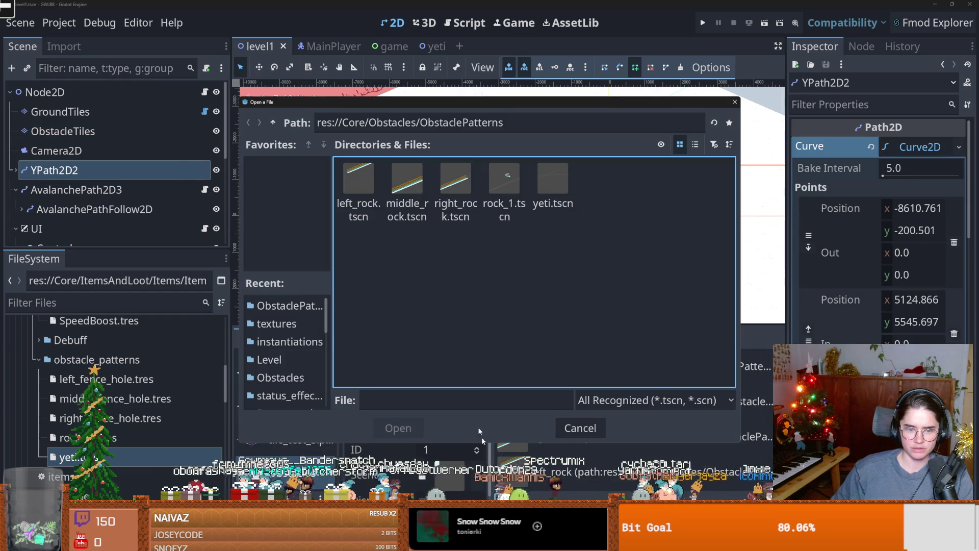
double_click(543, 182)
scroll(516, 387, down, 1)
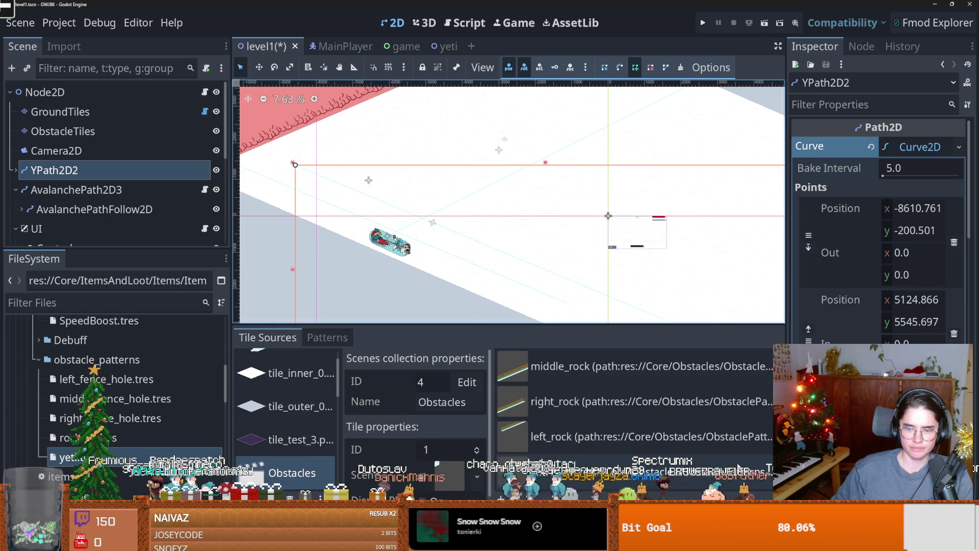
click(112, 460)
click(964, 206)
Raise the yeti item's alternative tile to 7 and save.
click(964, 206)
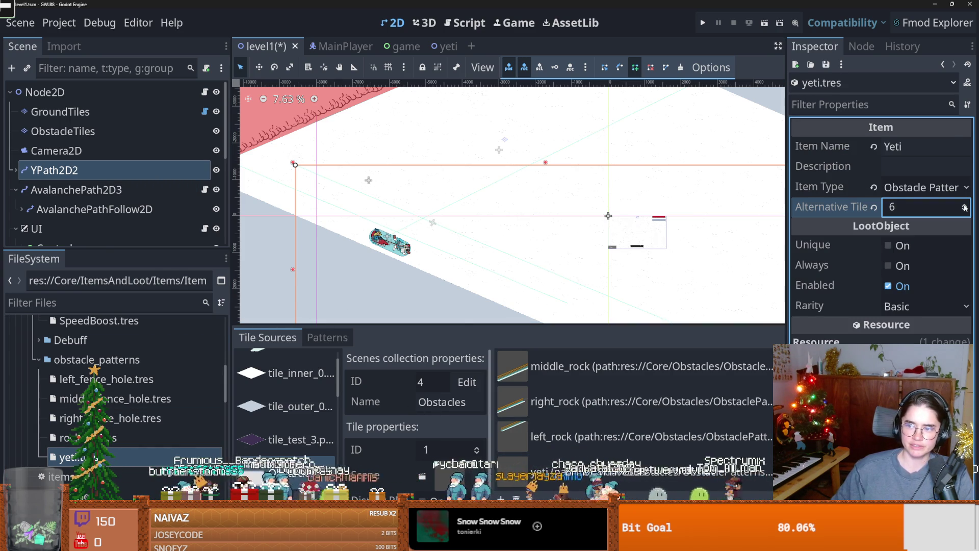
key(ctrl+s)
scroll(122, 398, down, 5)
Add yeti.tres as the fifth item in ObstaclePatternLootTable's Item List.
click(128, 437)
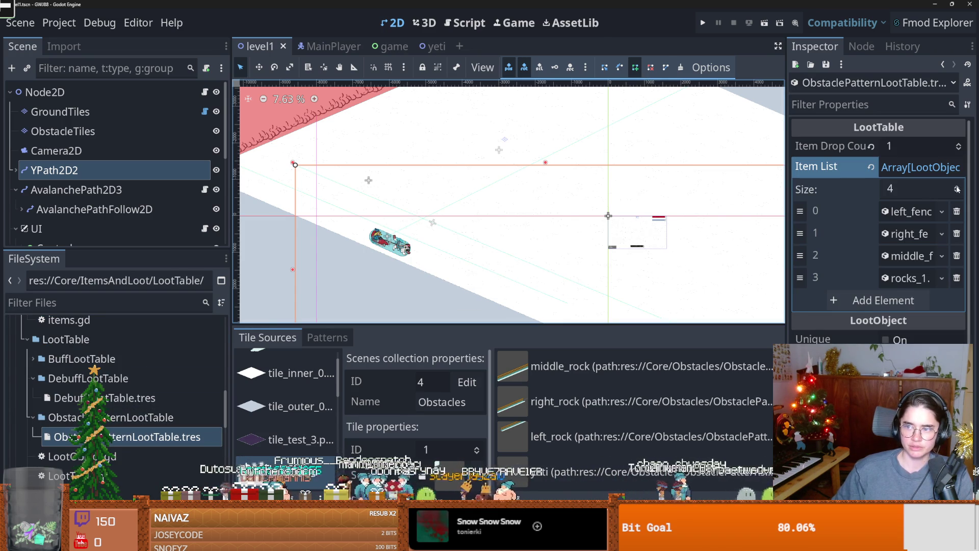
click(958, 188)
scroll(122, 398, up, 4)
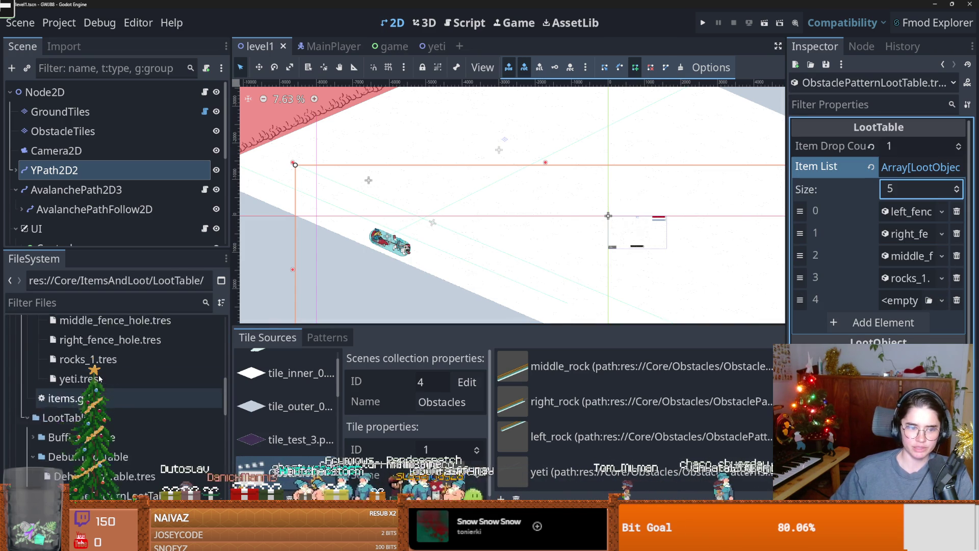
drag(71, 404, 906, 302)
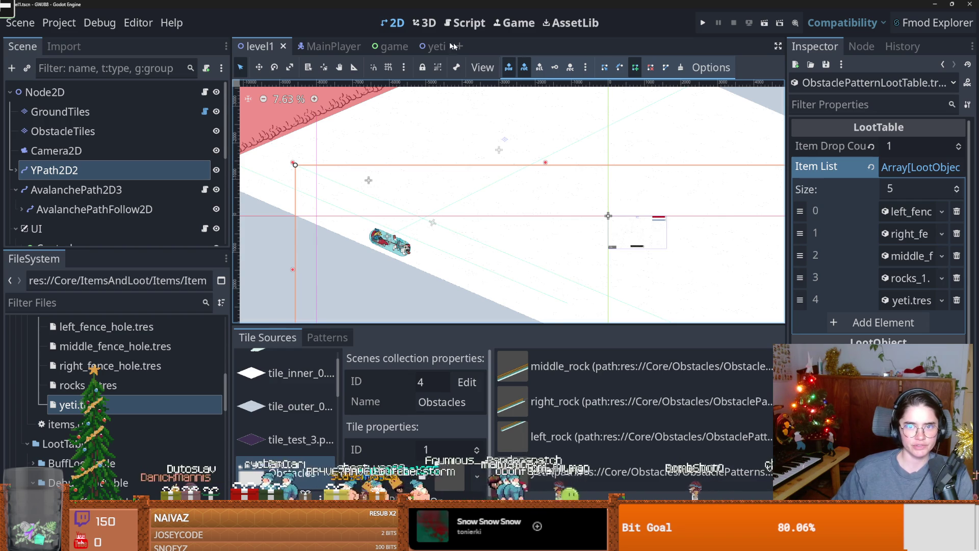
click(433, 45)
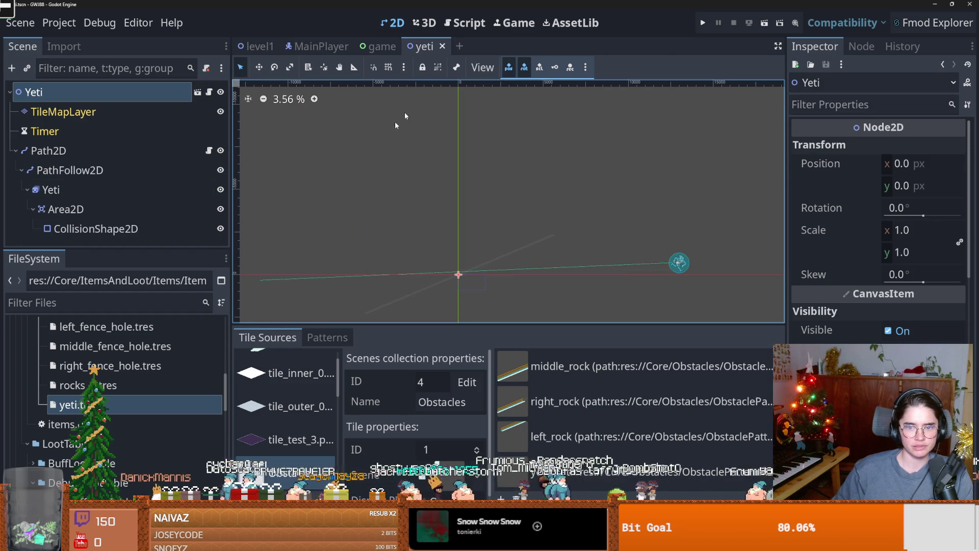
Check the yeti item, then run the game in an enlarged, stretched Game view and stop it.
click(121, 411)
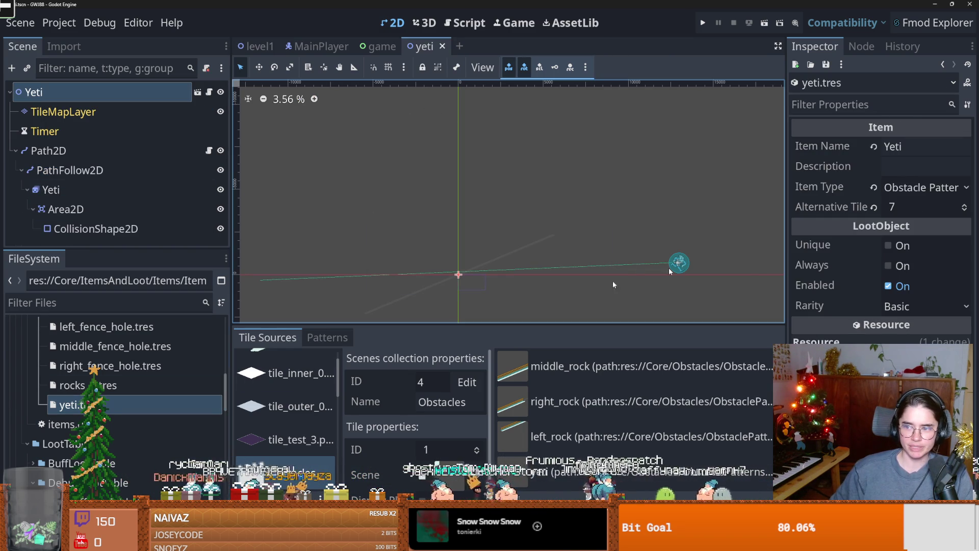
click(896, 306)
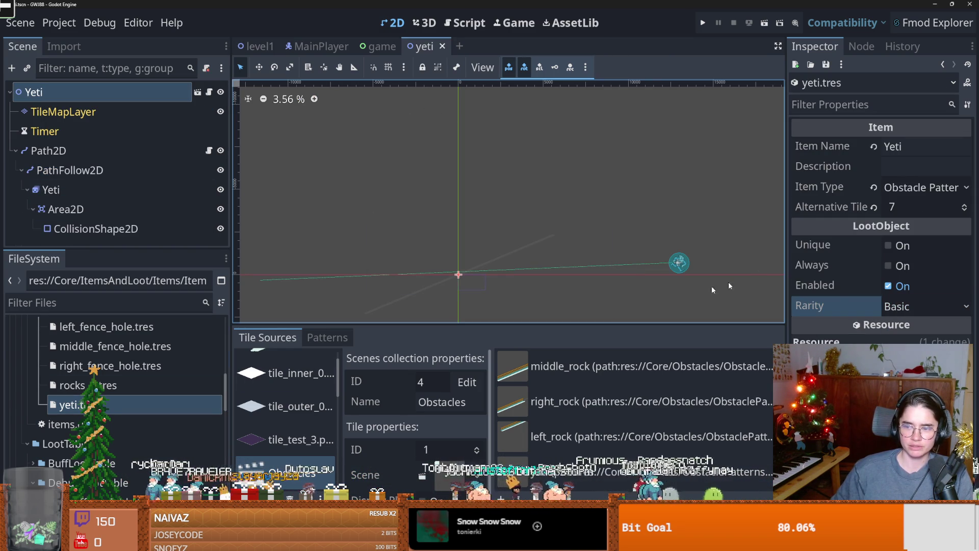
click(701, 23)
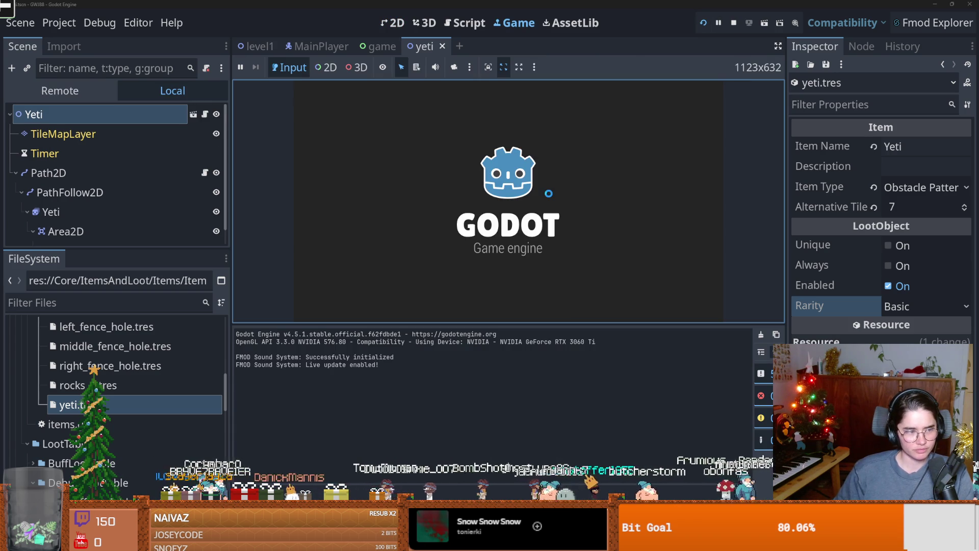
click(549, 204)
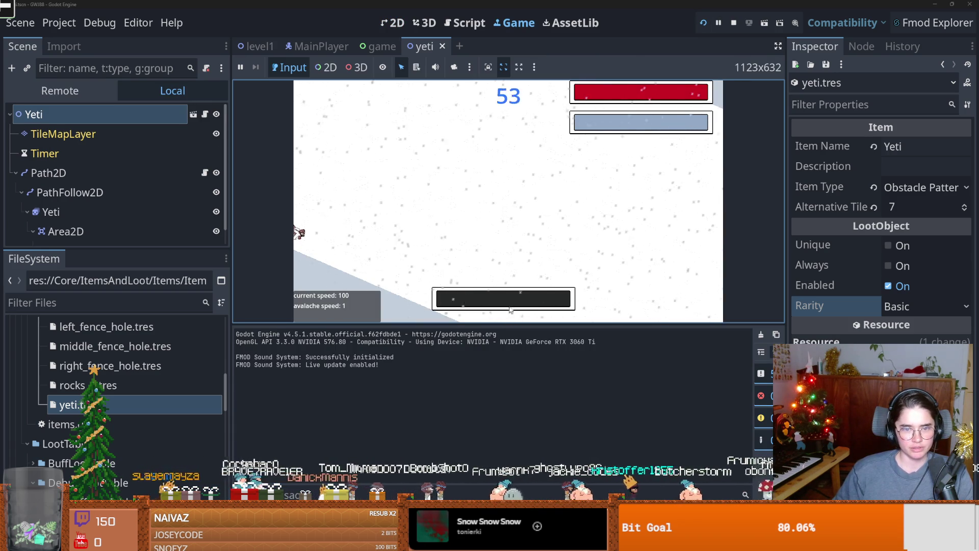
drag(510, 327, 418, 390)
mouse_move(230, 222)
mouse_down()
mouse_move(81, 211)
mouse_move(99, 211)
mouse_up()
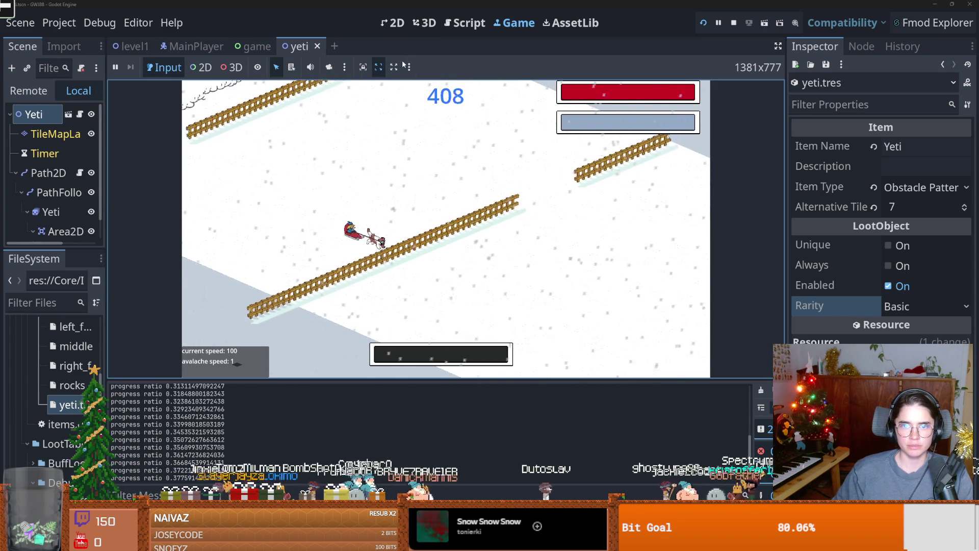
click(393, 68)
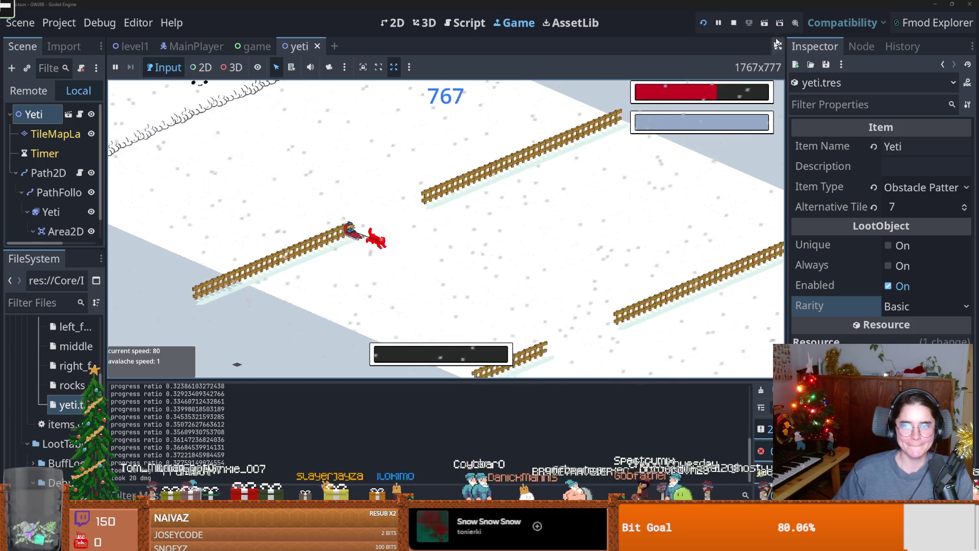
click(737, 22)
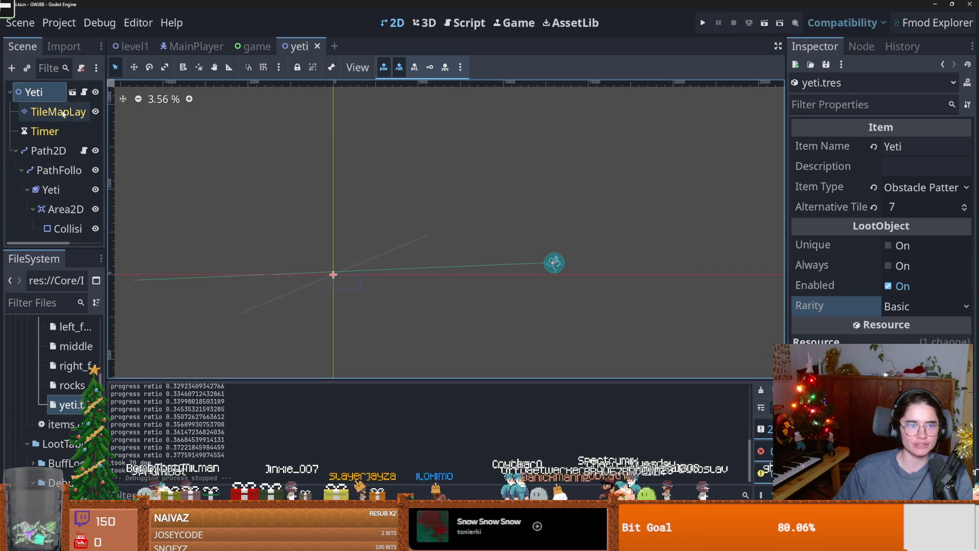
click(84, 92)
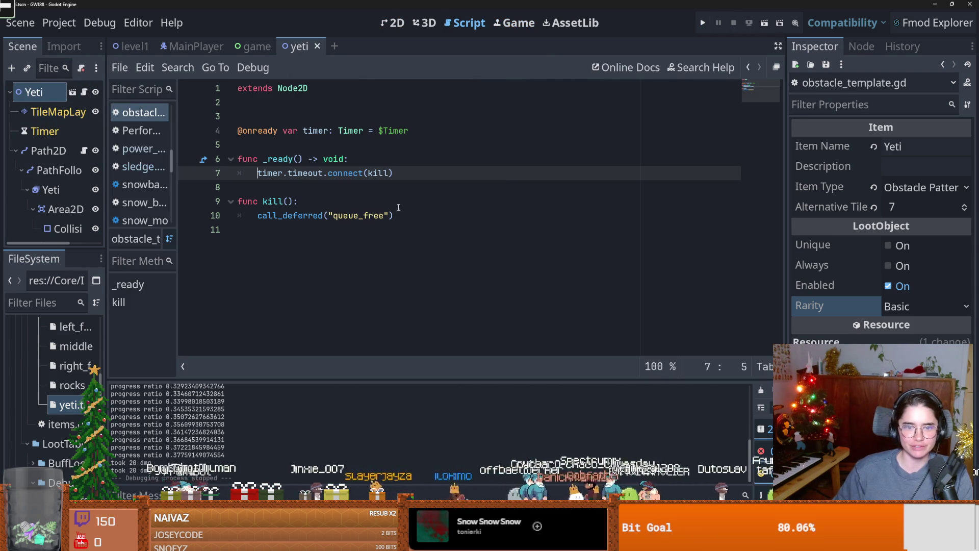
Open yeti_path.gd, save, and run the game to watch the yeti's movement.
click(85, 151)
key(ctrl+s)
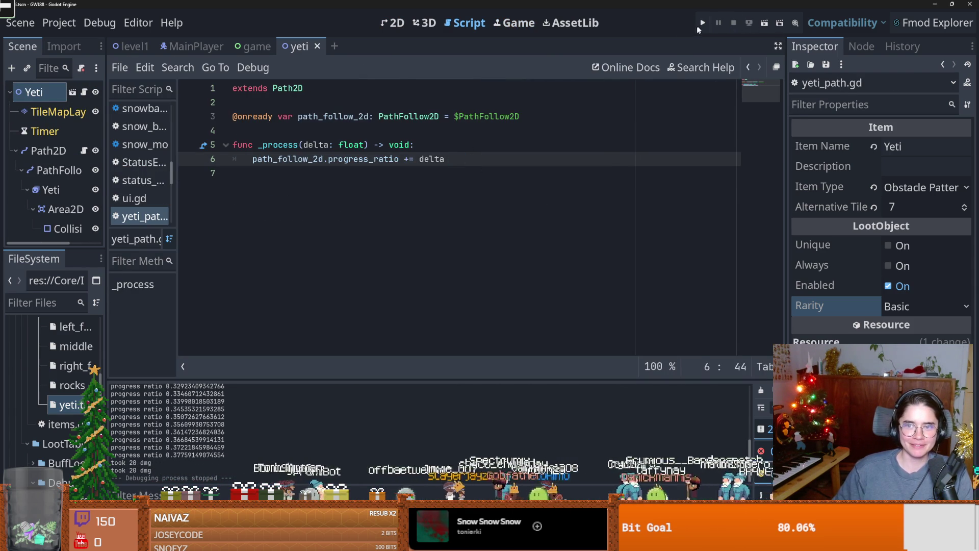
click(702, 24)
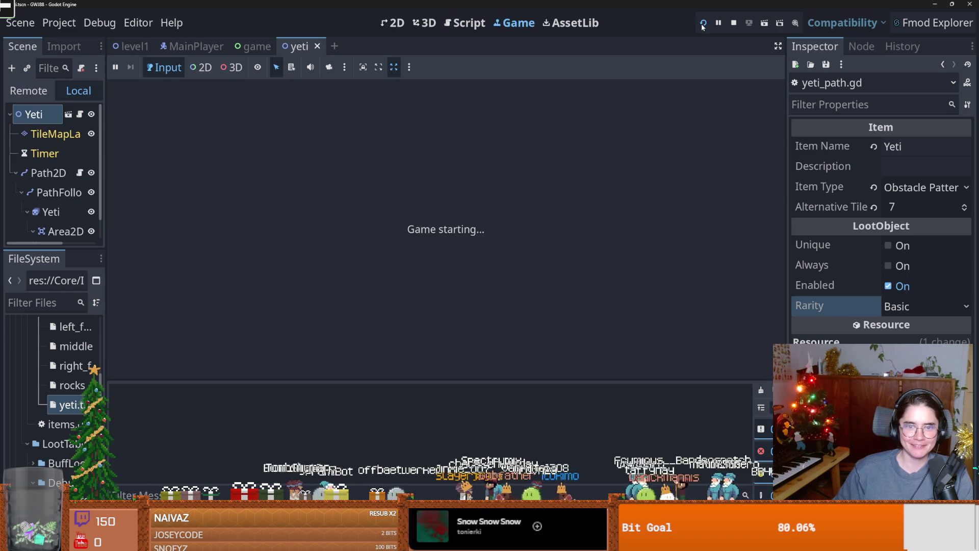
Make yeti_path.gd add delta * 8 to path_follow_2d.progress and re-run the game.
click(79, 114)
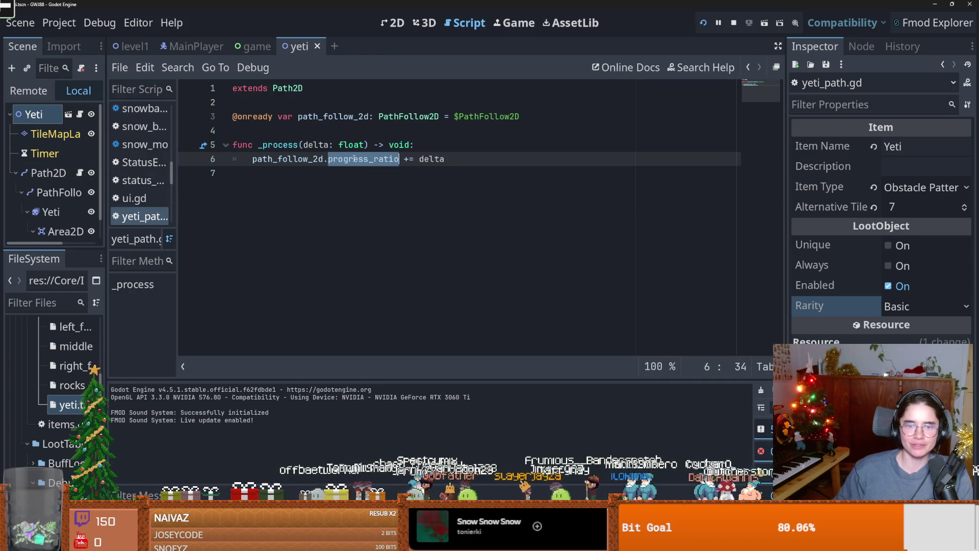
text(progress)
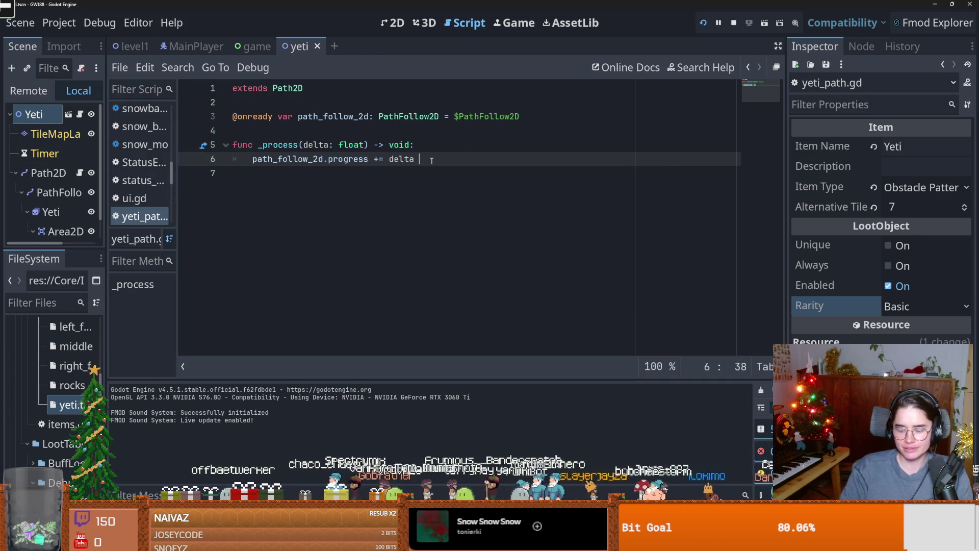
key(F5)
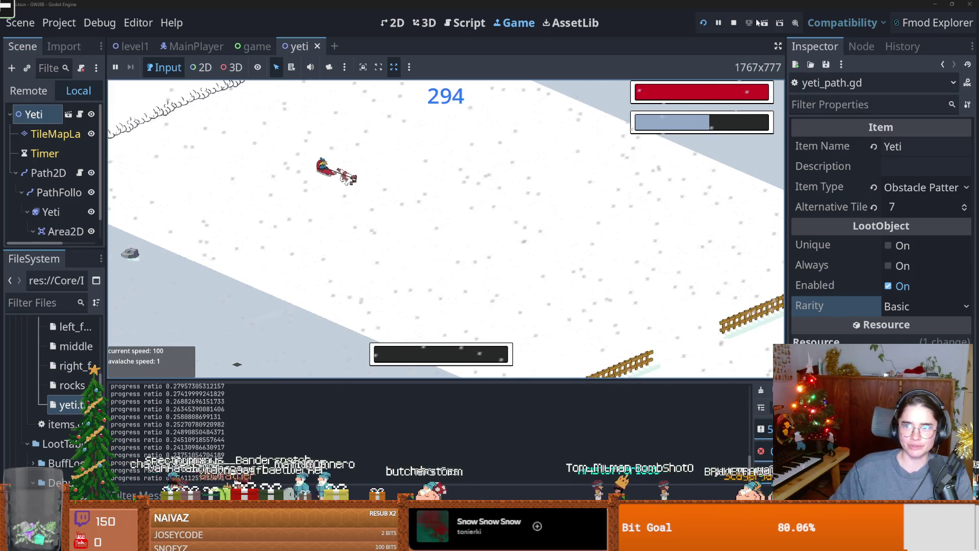
click(733, 23)
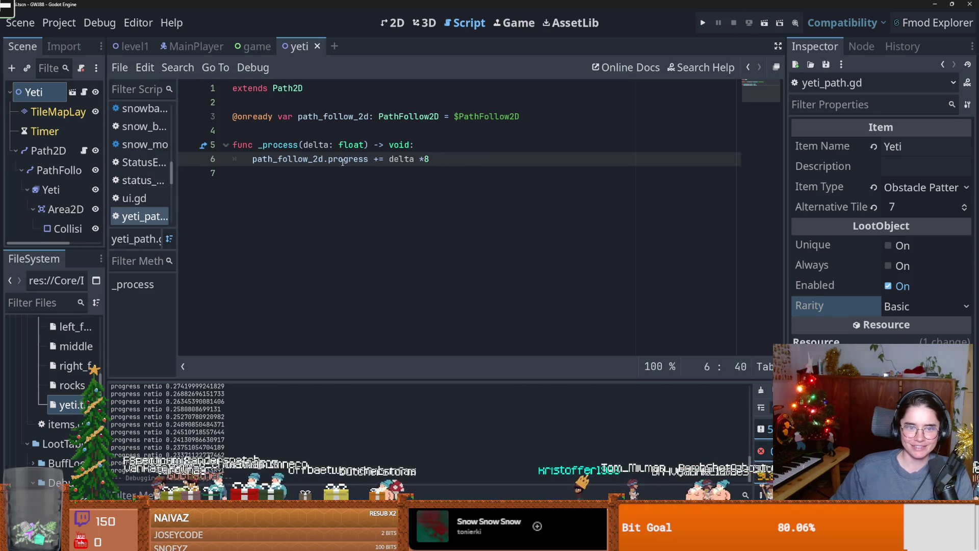
click(57, 176)
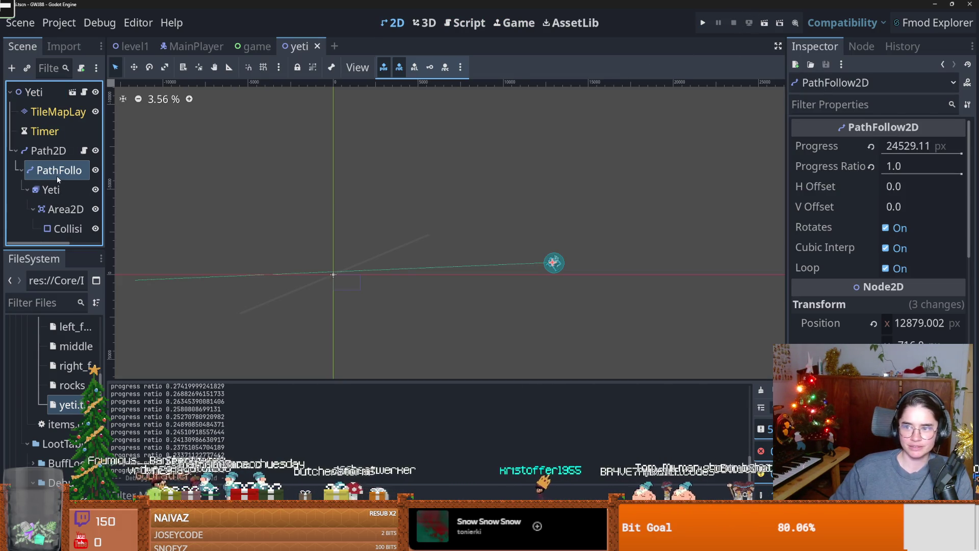
click(84, 170)
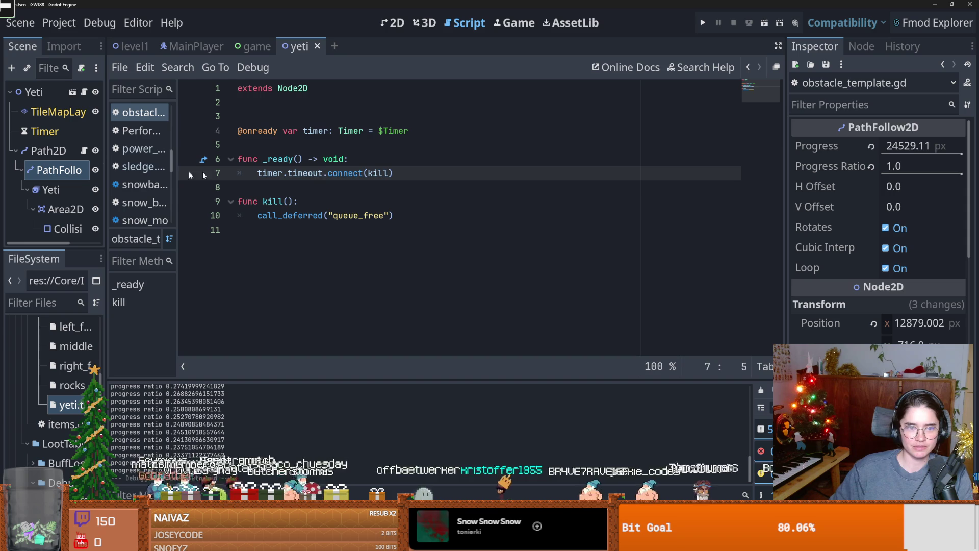
click(83, 150)
key(F5)
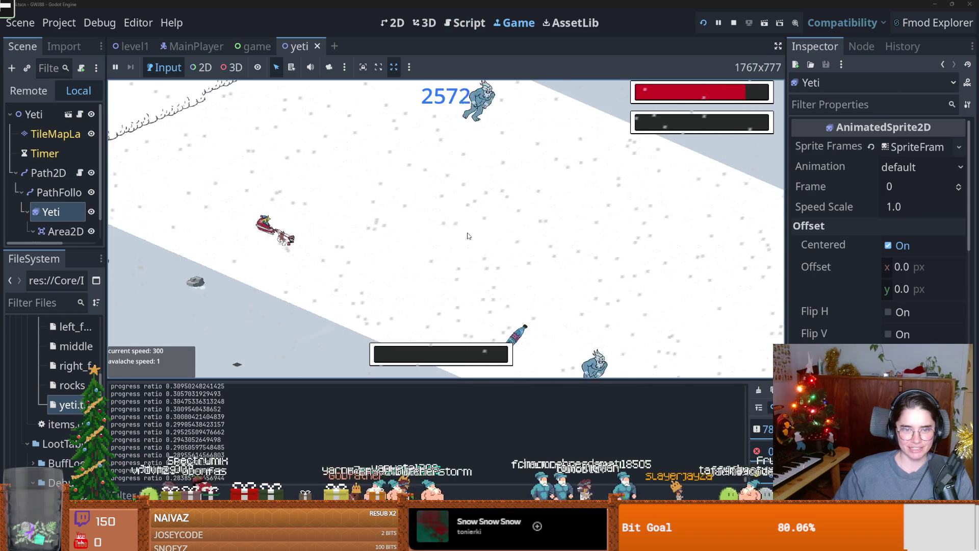
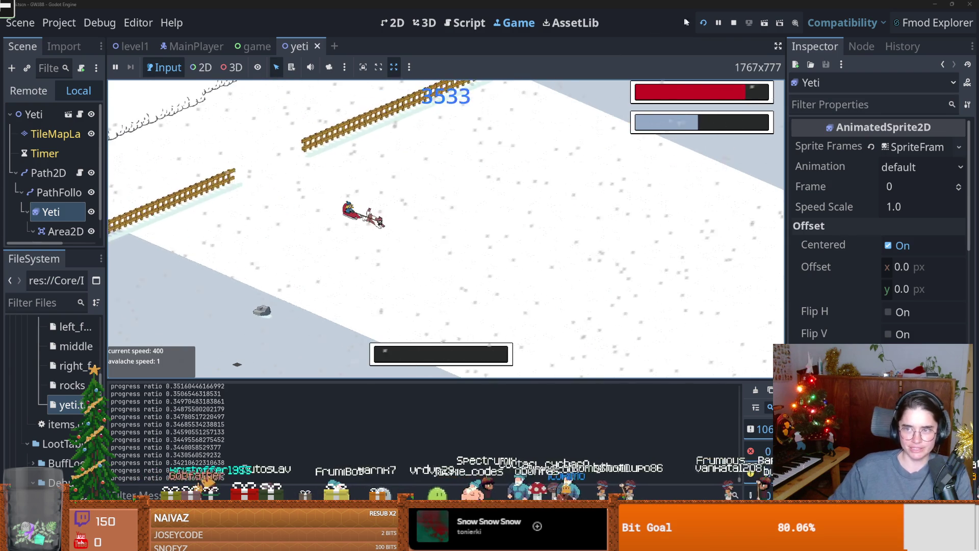
Stop the running game test and switch over to GitHub Desktop.
click(732, 23)
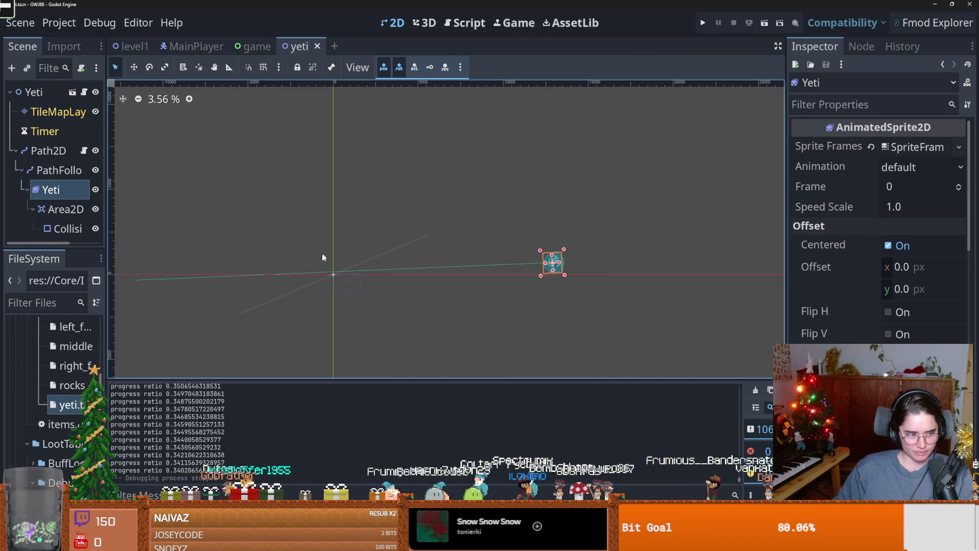
scroll(201, 277, up, 2)
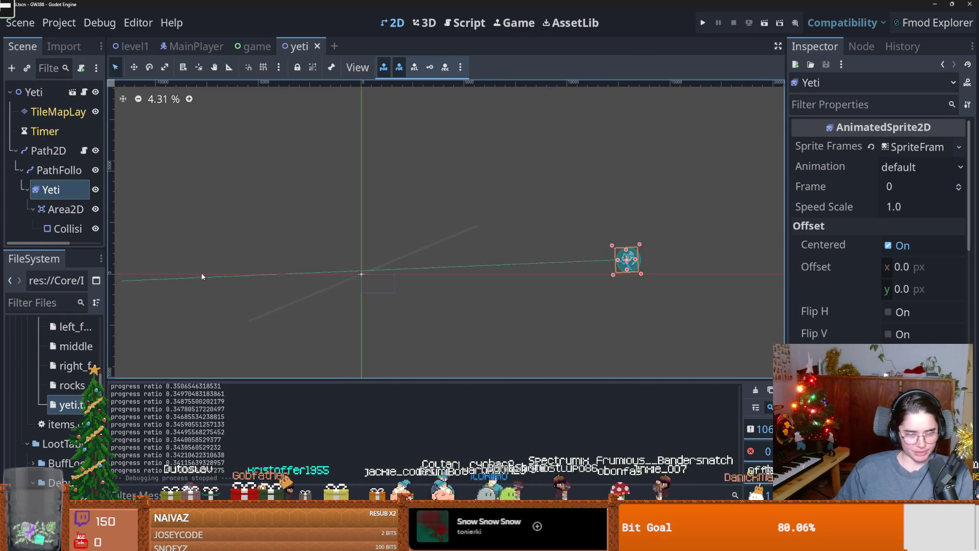
key(alt+Tab)
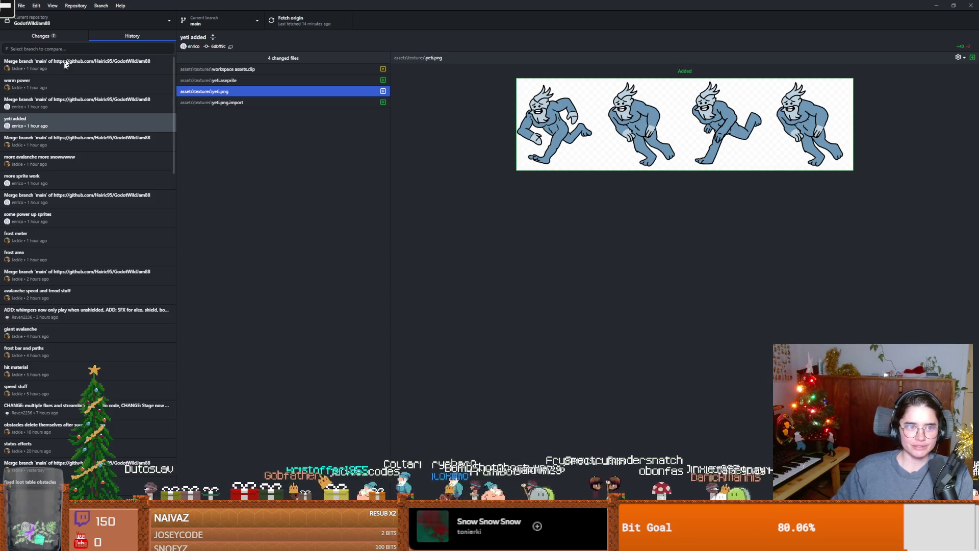
Commit the yeti changes to main, push them to origin, and return to Godot.
click(58, 39)
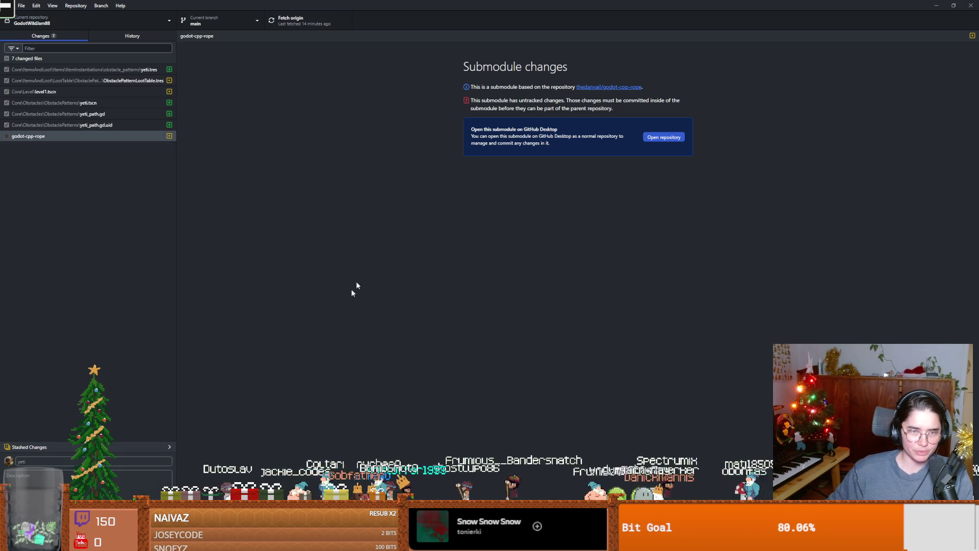
key(ctrl+Return)
click(303, 24)
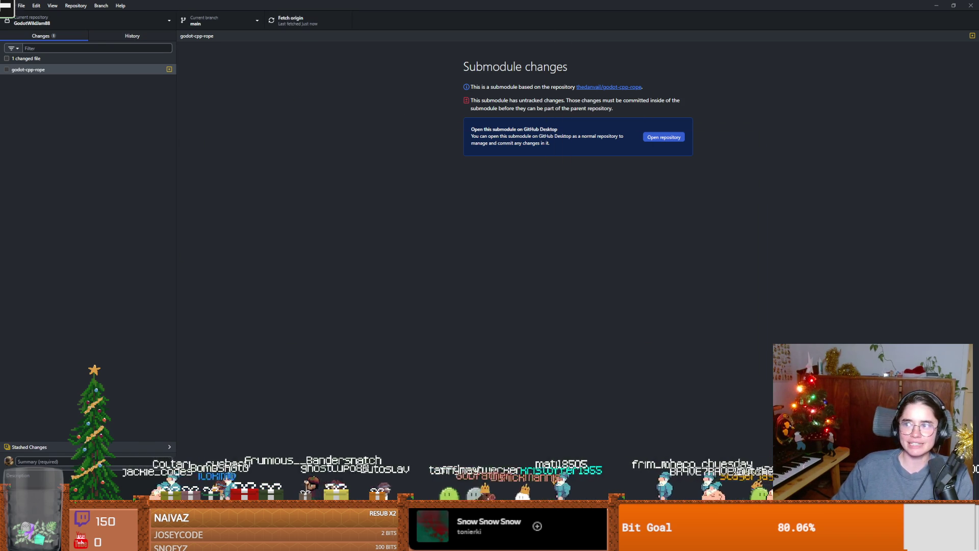
key(alt+Tab)
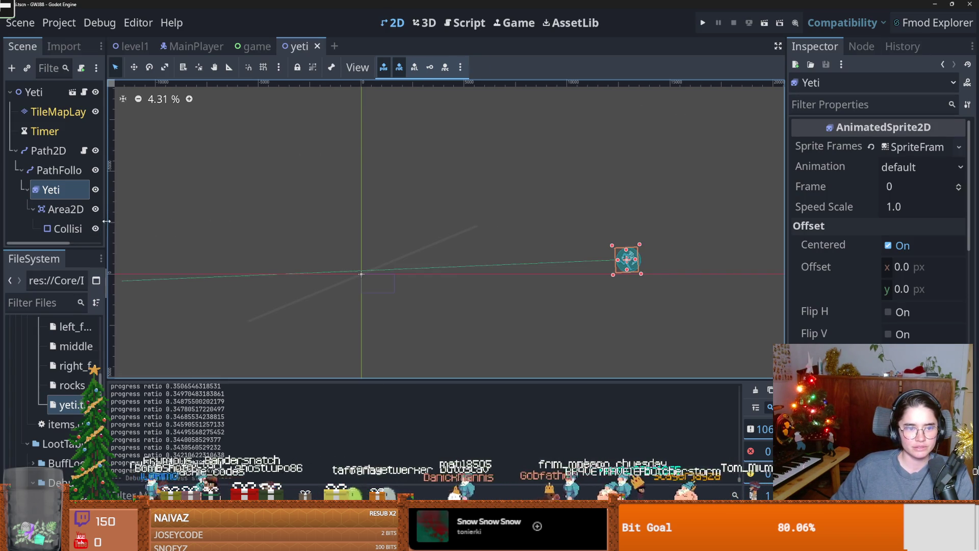
Widen the scene panel, then start and cancel instancing a child scene into yeti.
drag(105, 221, 213, 220)
right_click(64, 190)
click(62, 193)
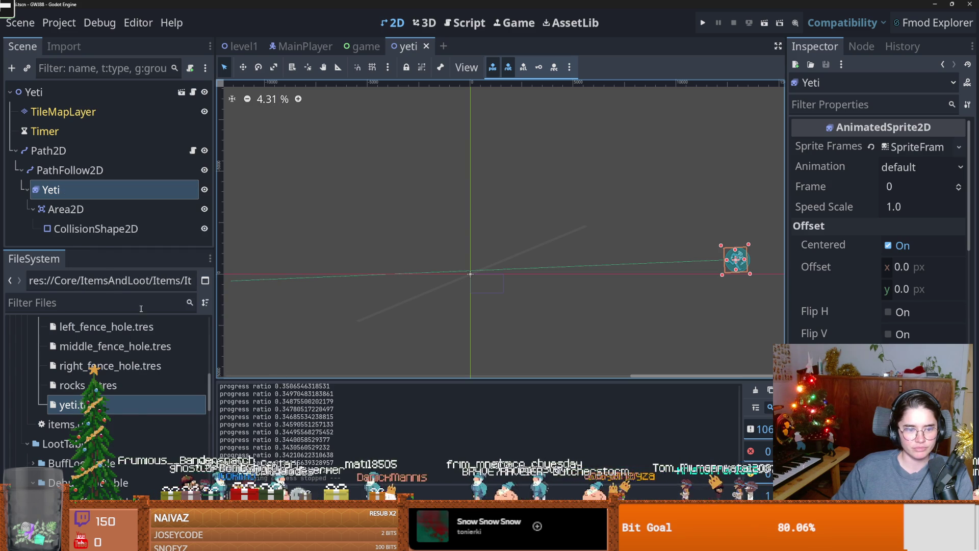
scroll(112, 357, up, 4)
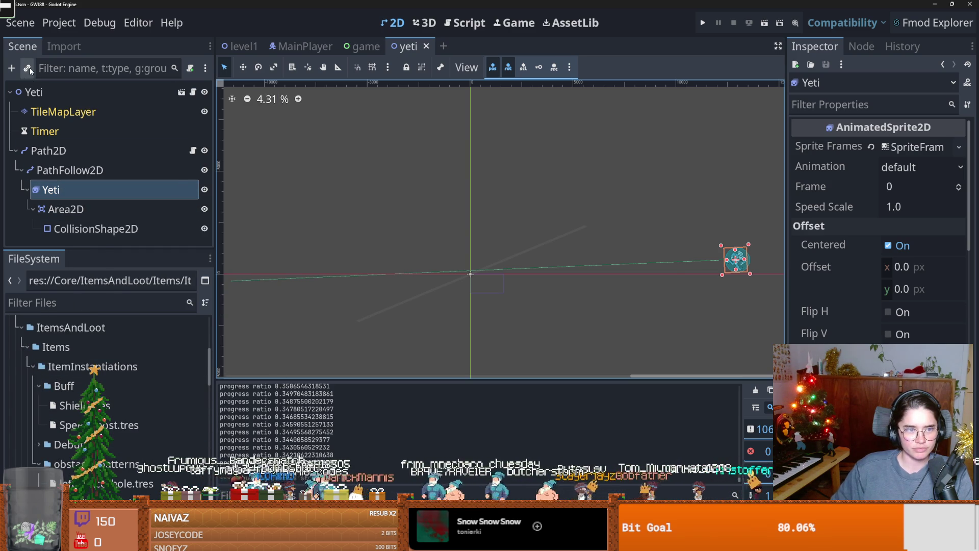
click(30, 68)
text(oo)
key(BackSpace)
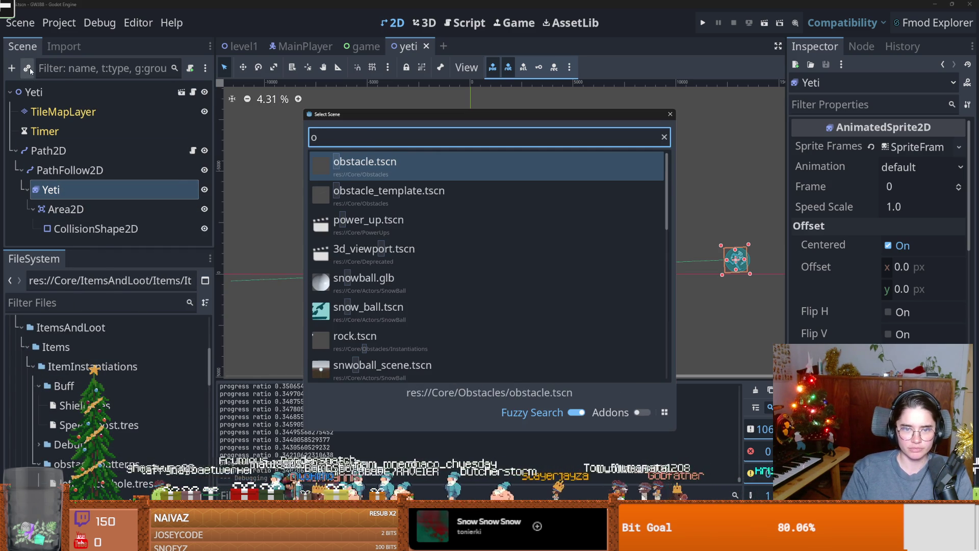
key(Escape)
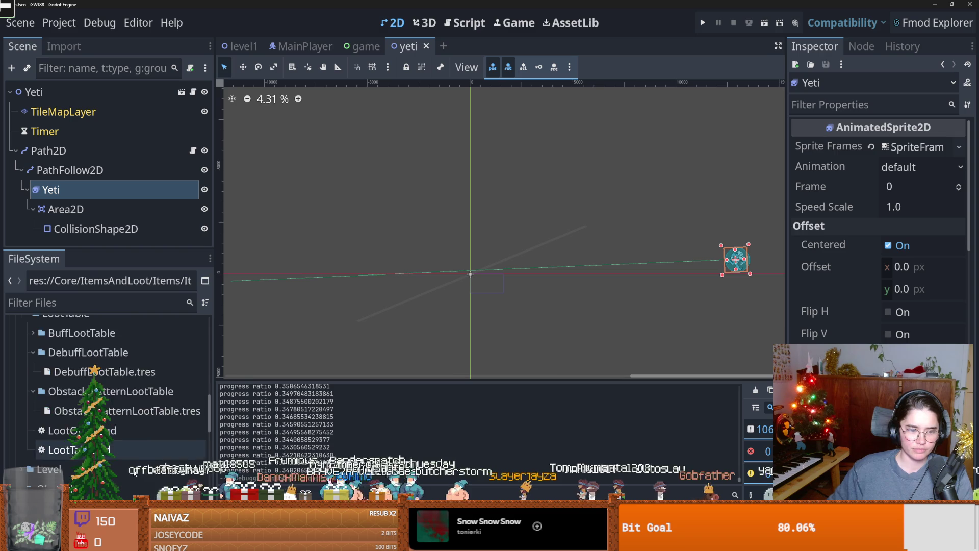
Create a new scene inheriting from obstacle.tscn and look over its Sprite2D texture options.
click(123, 424)
scroll(123, 408, down, 5)
scroll(123, 408, down, 5)
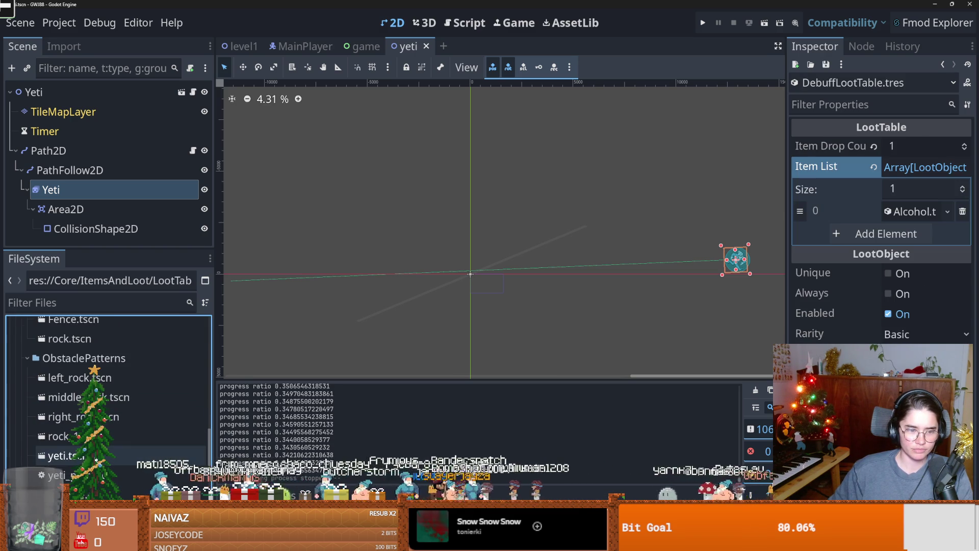
right_click(74, 461)
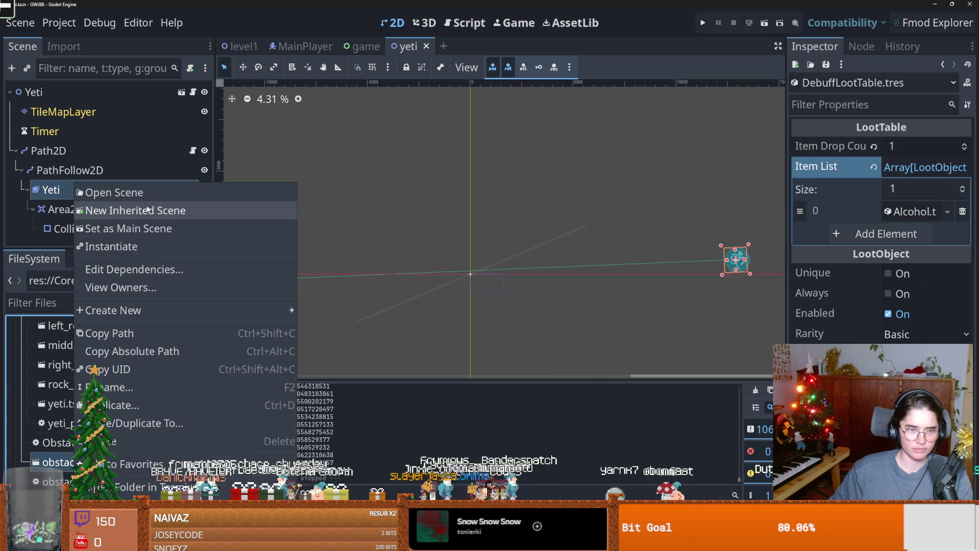
click(127, 210)
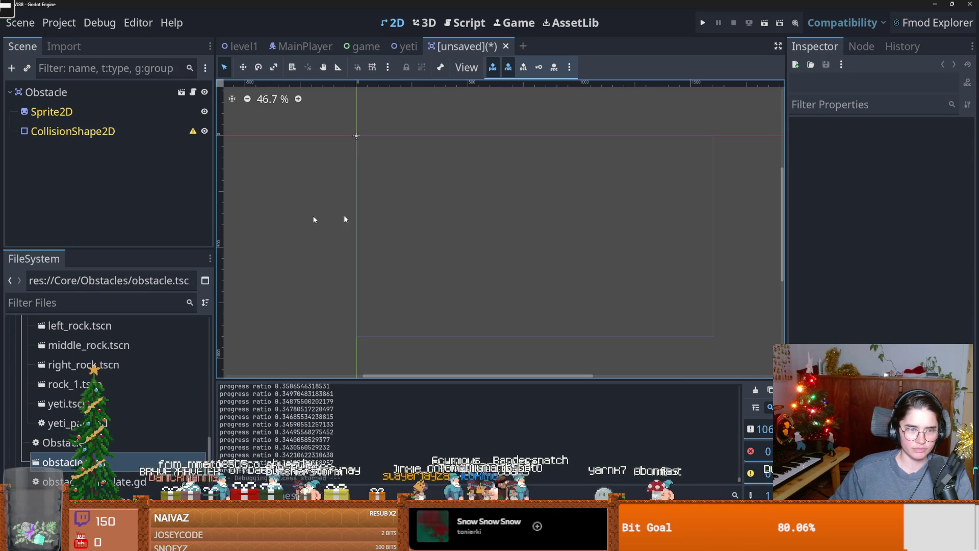
click(83, 113)
click(958, 147)
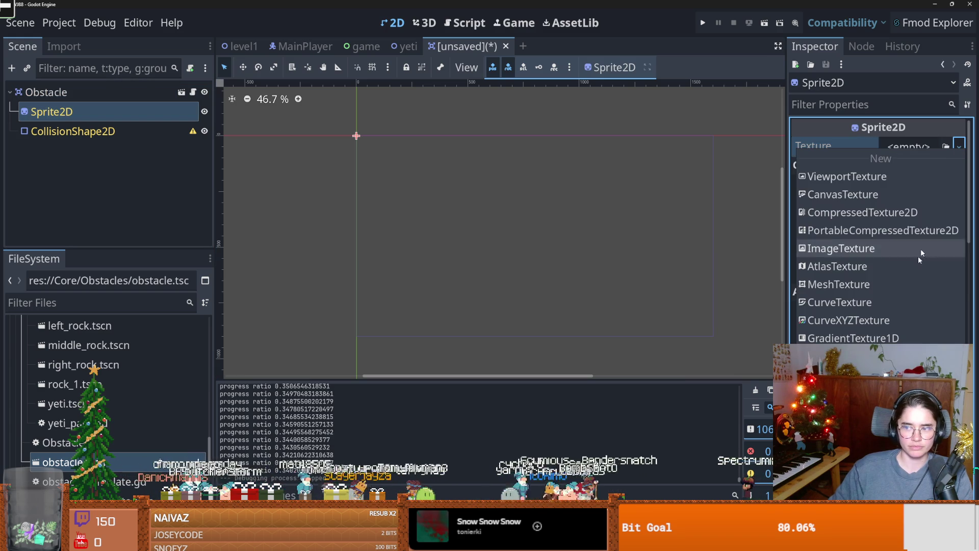
click(946, 147)
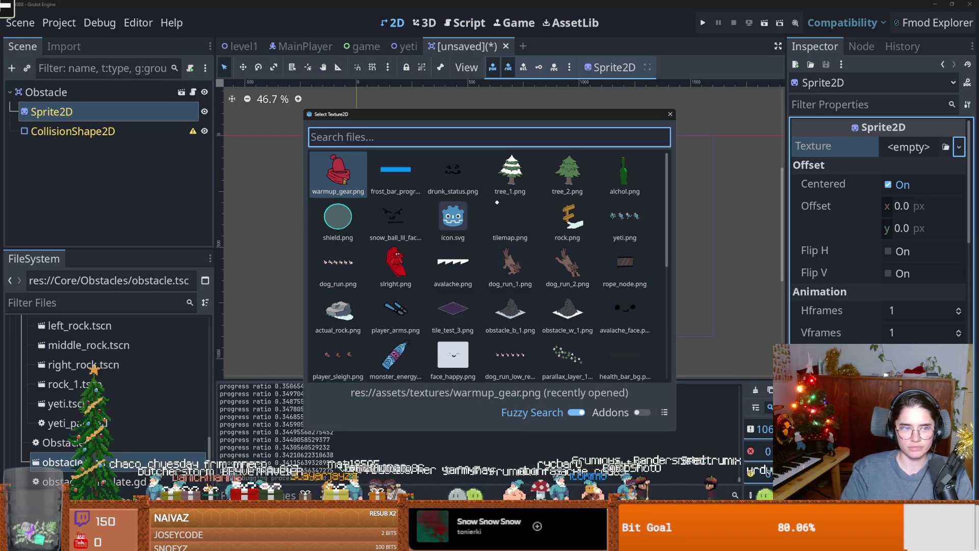
key(Escape)
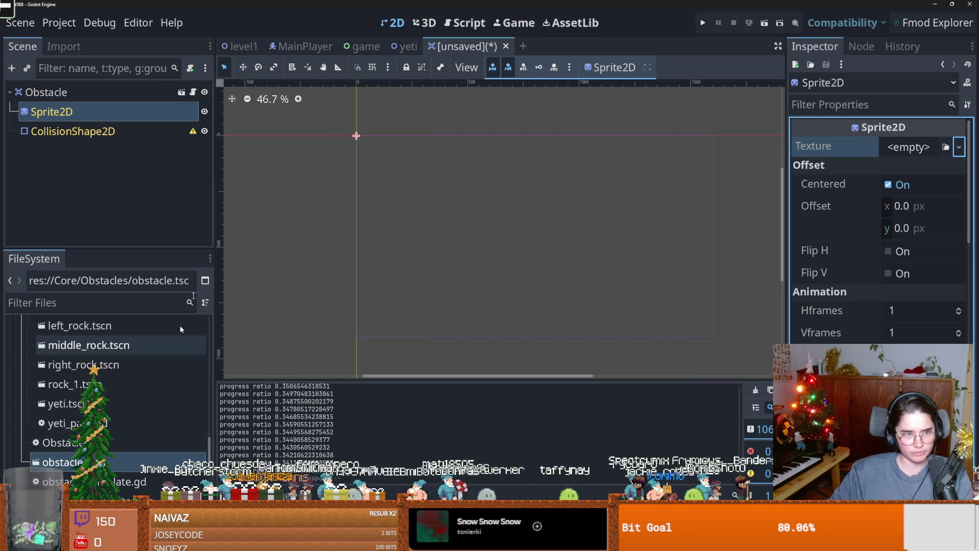
Open the original obstacle.tscn from the Obstacle node, then go back to the yeti scene.
click(169, 92)
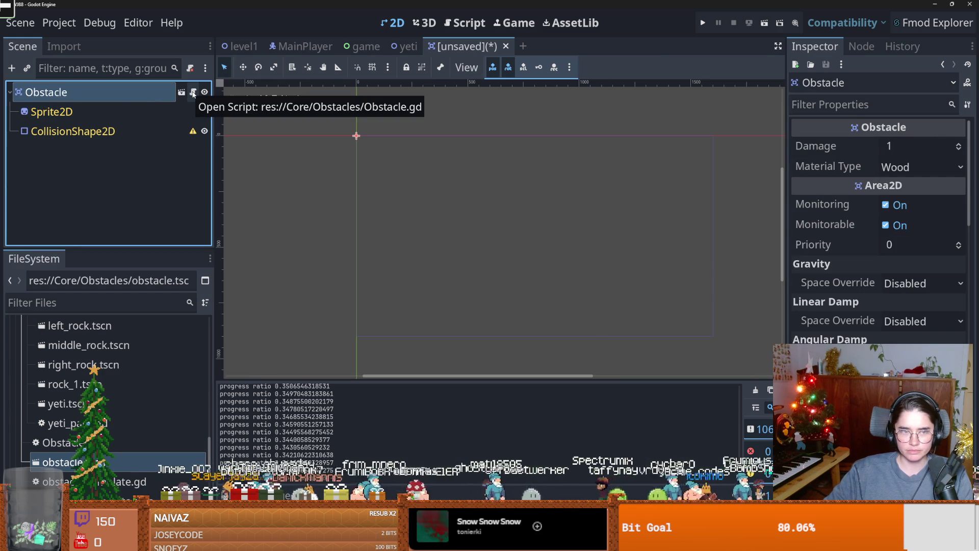
right_click(118, 94)
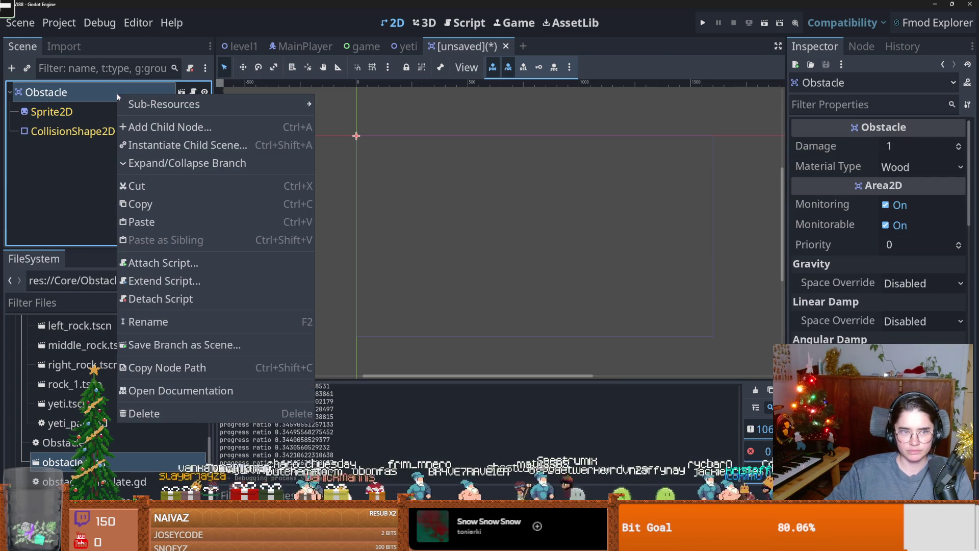
click(181, 92)
click(154, 95)
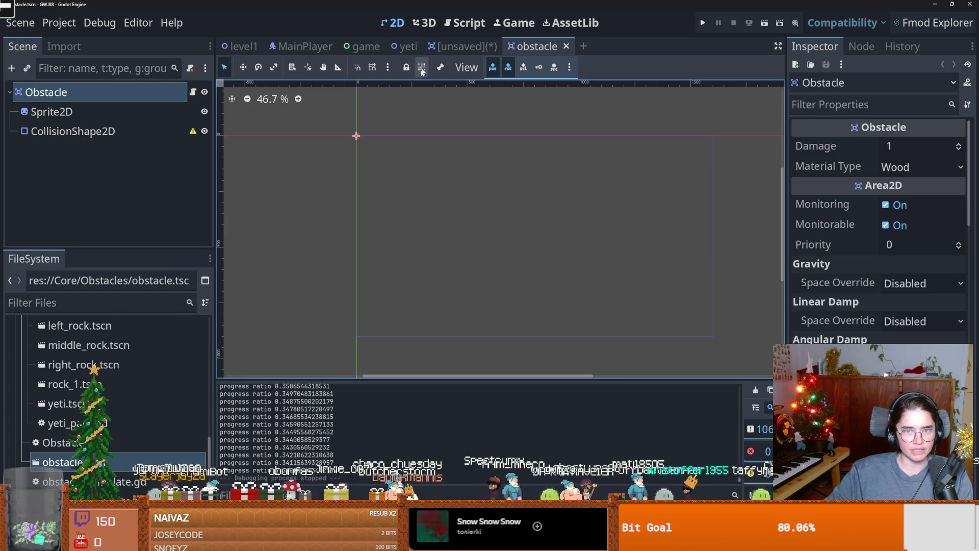
key(ctrl+shift+Tab)
key(ctrl+shift+Tab)
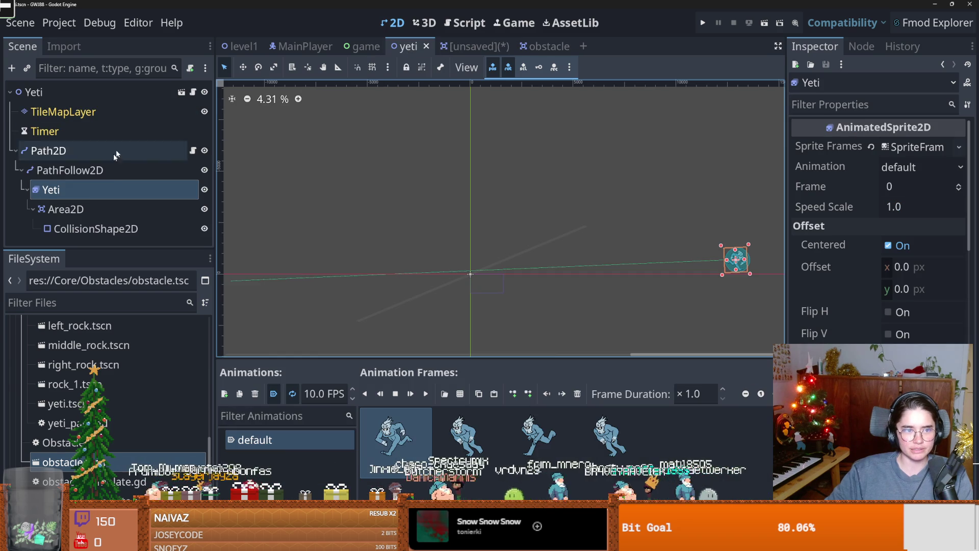
Paste the Obstacle node under PathFollow2D, delete the Yeti's old Area2D and CollisionShape2D, and save.
key(ctrl+v)
mouse_move(107, 233)
mouse_down()
mouse_move(89, 170)
mouse_move(77, 179)
mouse_up()
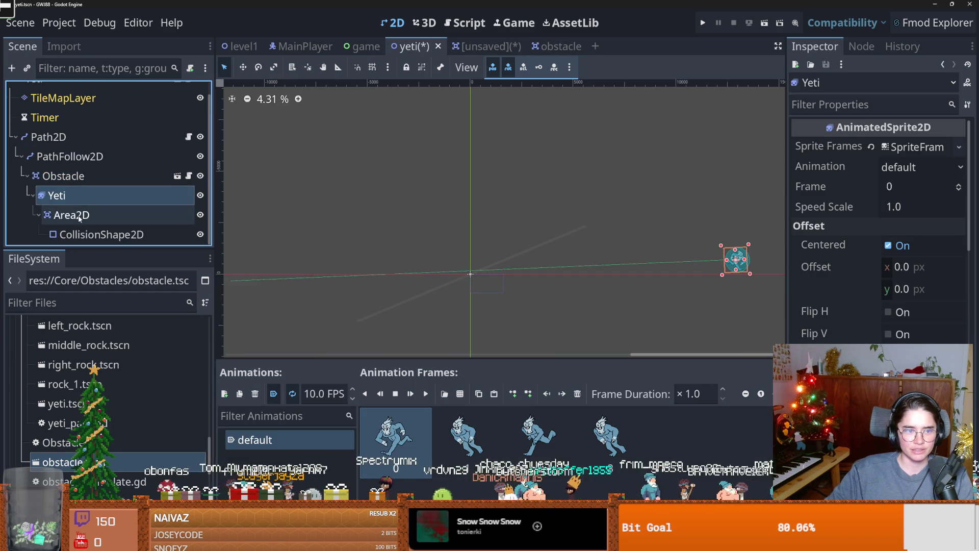
click(66, 215)
shift+click(87, 234)
right_click(88, 233)
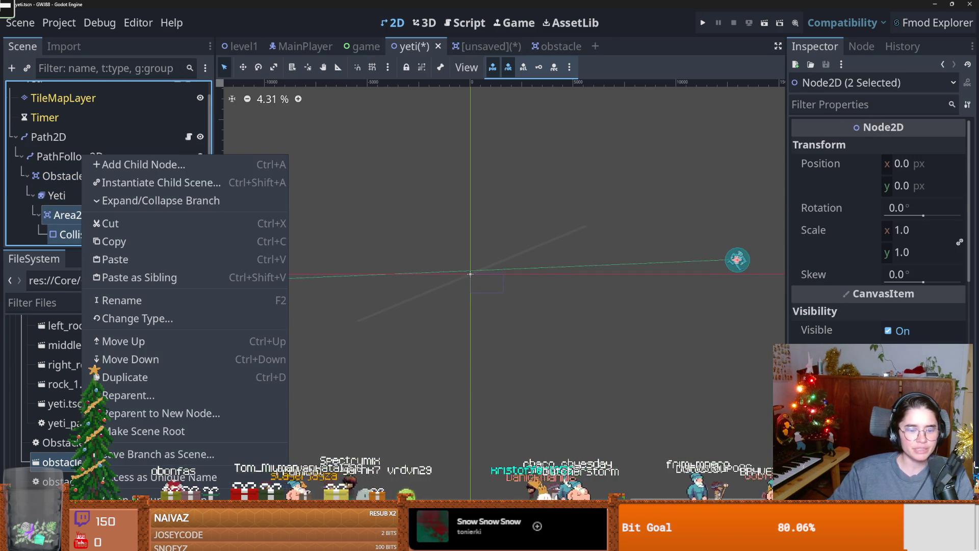
key(Delete)
click(452, 289)
scroll(361, 234, up, 2)
key(ctrl+s)
Set the Obstacle's Damage to 3, keep material Wood, and save the yeti scene.
scroll(275, 220, down, 2)
scroll(437, 265, down, 1)
scroll(448, 254, left, 2)
key(ctrl+s)
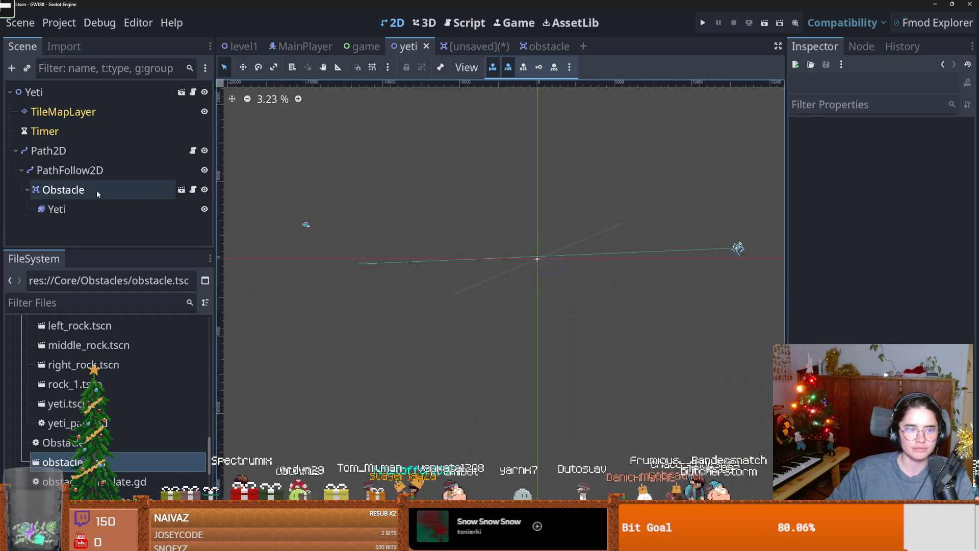
click(99, 193)
click(958, 146)
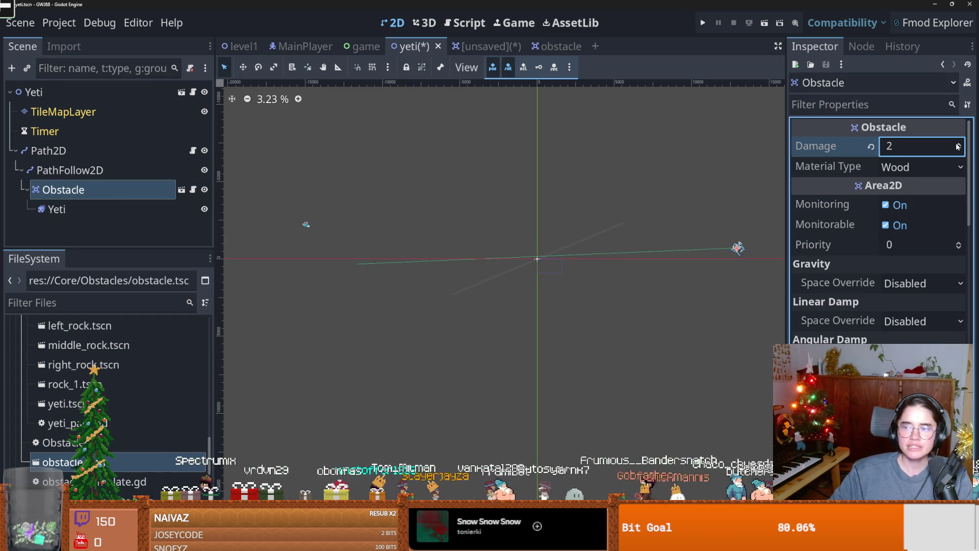
click(924, 173)
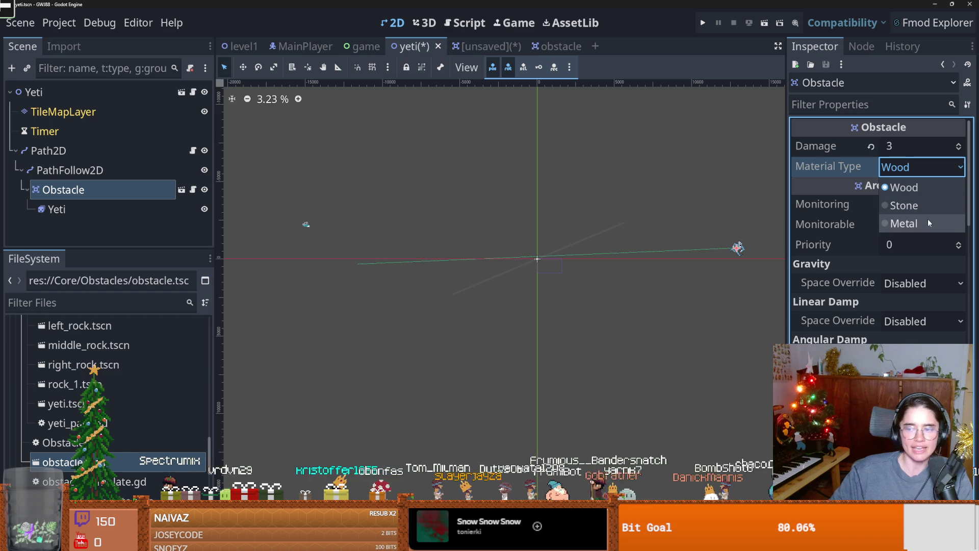
click(464, 133)
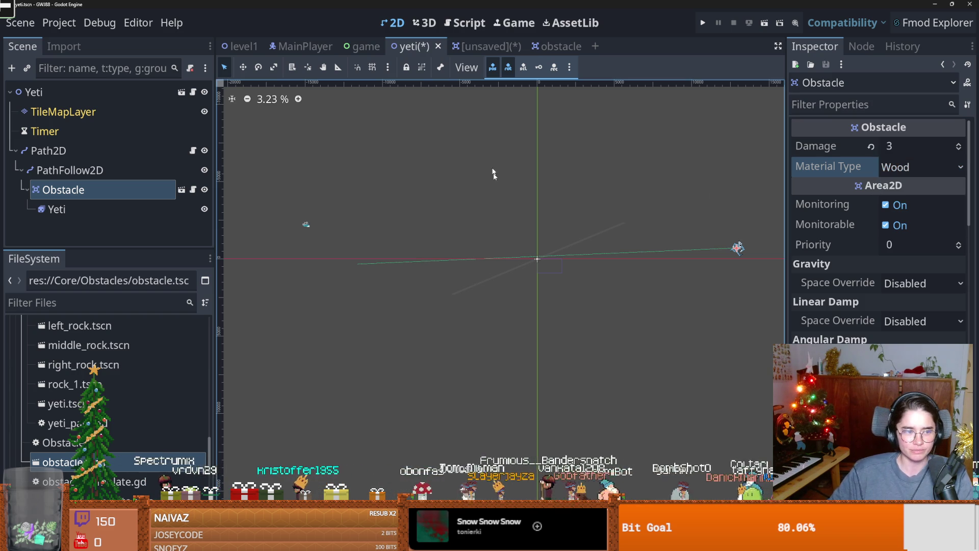
click(530, 220)
key(ctrl+s)
scroll(492, 227, down, 2)
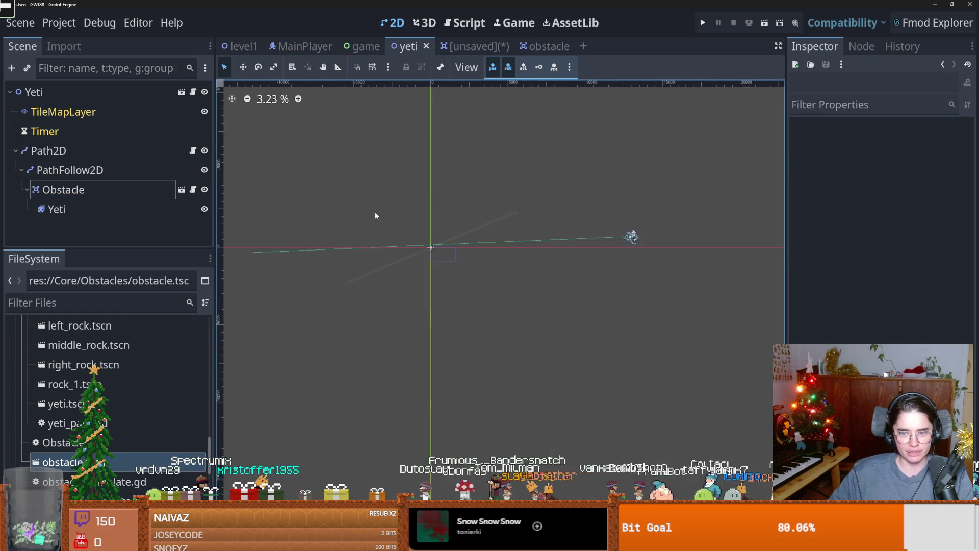
scroll(537, 222, down, 2)
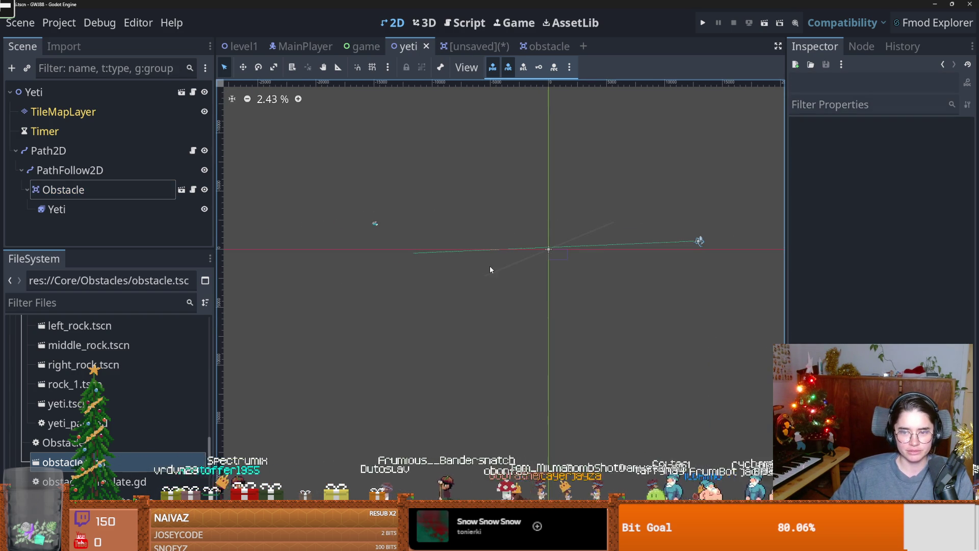
scroll(506, 254, up, 9)
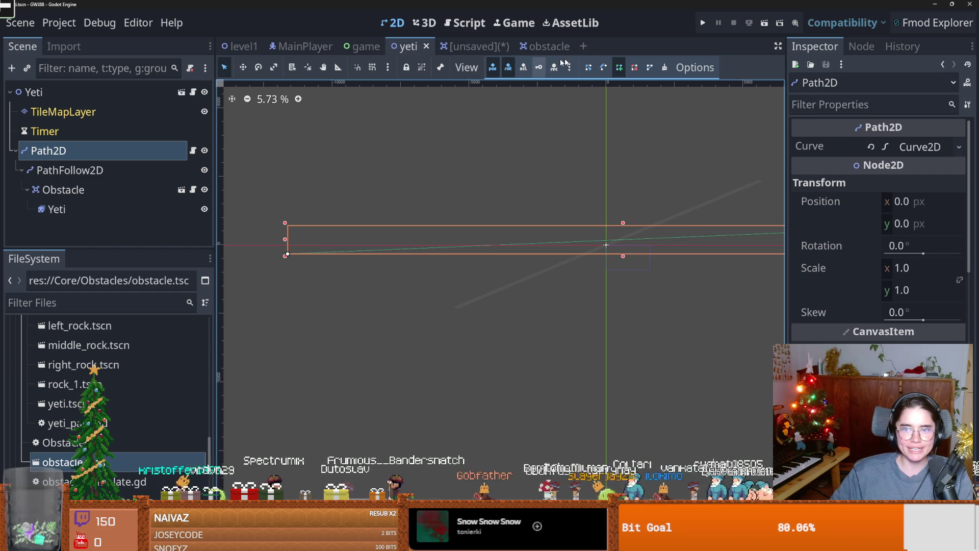
Try adding a point to the yeti's path, undo it, and pan around the path.
click(618, 70)
click(530, 248)
key(ctrl+z)
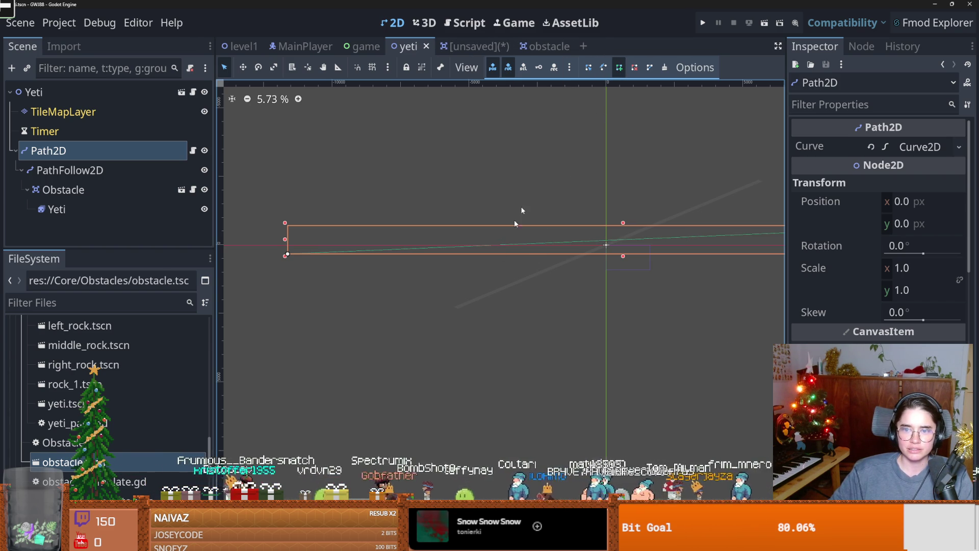
mouse_move(544, 240)
mouse_down()
mouse_move(446, 200)
mouse_move(531, 211)
mouse_up()
key(Escape)
scroll(382, 250, down, 2)
scroll(488, 162, right, 1)
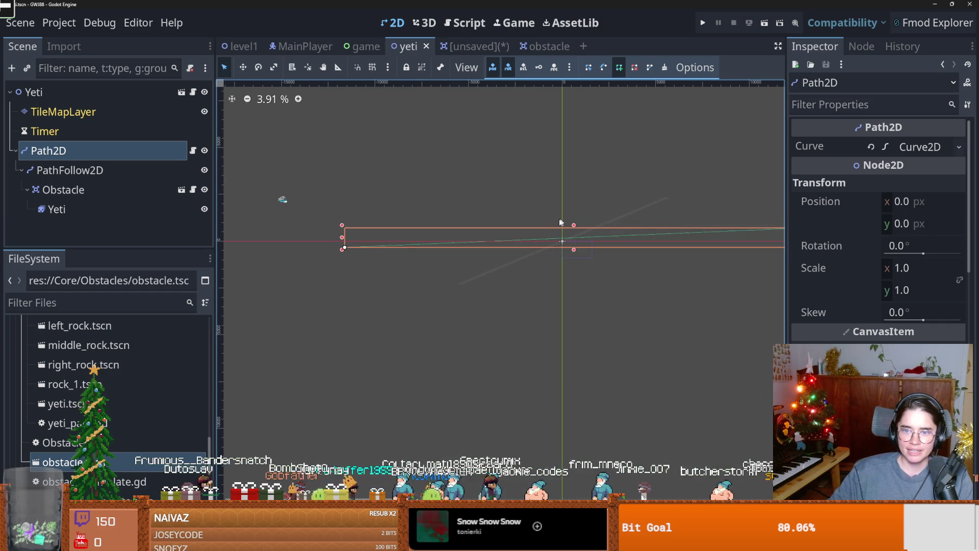
scroll(532, 222, right, 6)
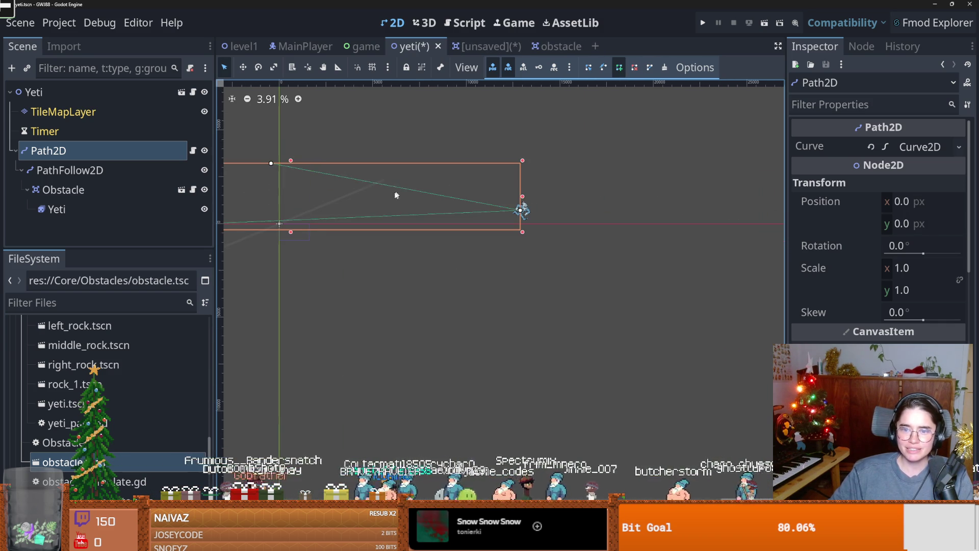
scroll(459, 230, left, 4)
scroll(406, 235, up, 2)
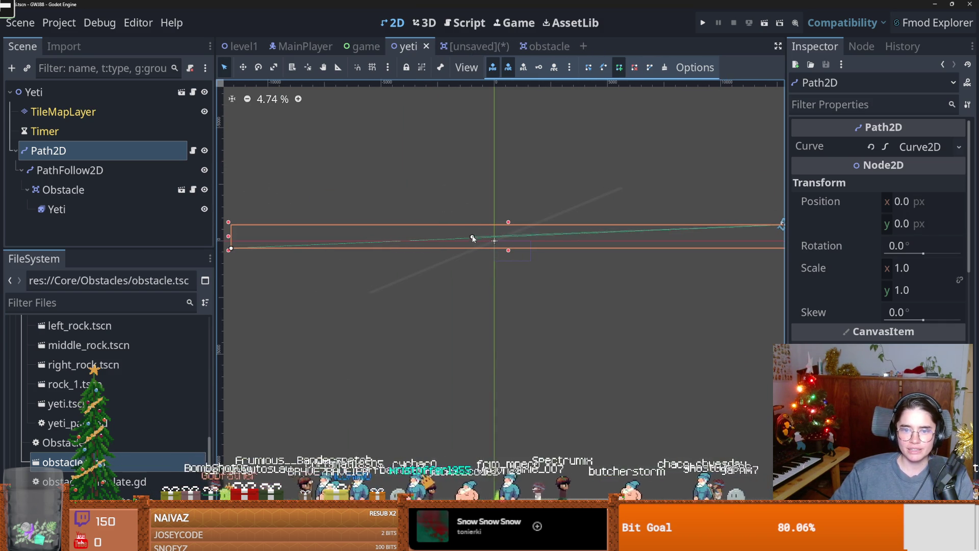
scroll(613, 182, right, 5)
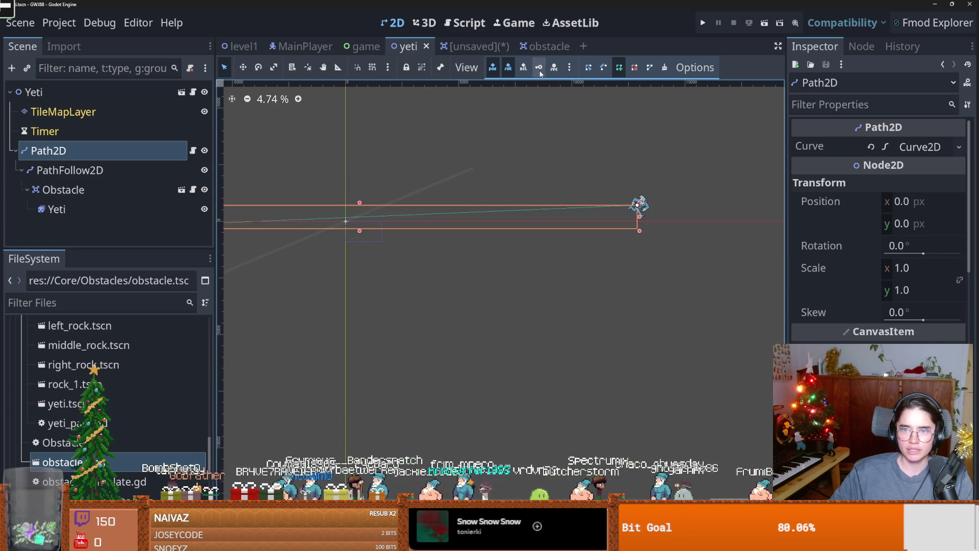
Add and drag path points into a winding route, and turn off PathFollow2D Rotates.
click(615, 70)
click(549, 170)
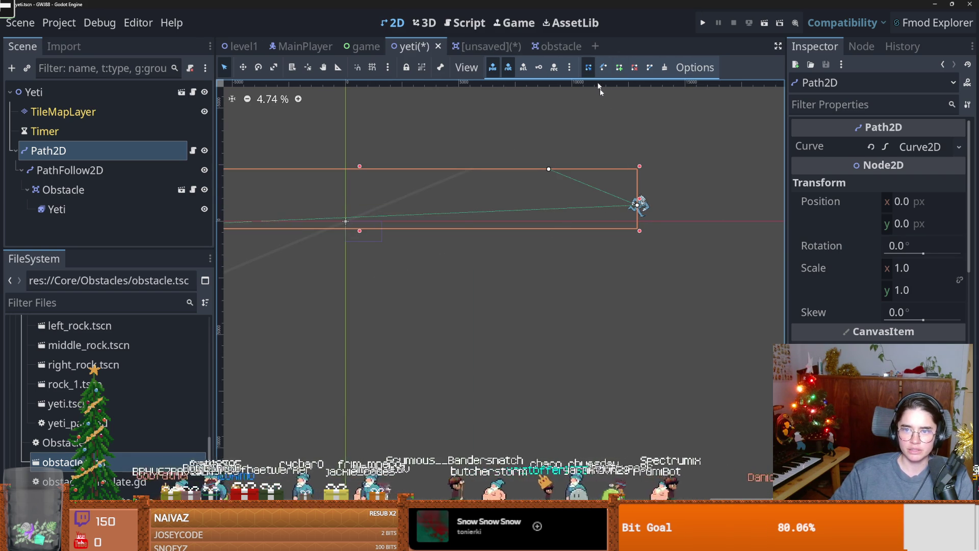
mouse_move(597, 208)
mouse_down()
mouse_move(608, 227)
mouse_move(469, 263)
mouse_move(277, 252)
mouse_up()
mouse_move(537, 225)
mouse_down()
mouse_move(494, 271)
mouse_move(474, 268)
mouse_up()
mouse_move(639, 206)
mouse_down()
mouse_move(574, 210)
mouse_move(601, 208)
mouse_move(585, 210)
mouse_up()
drag(549, 169, 597, 156)
click(63, 174)
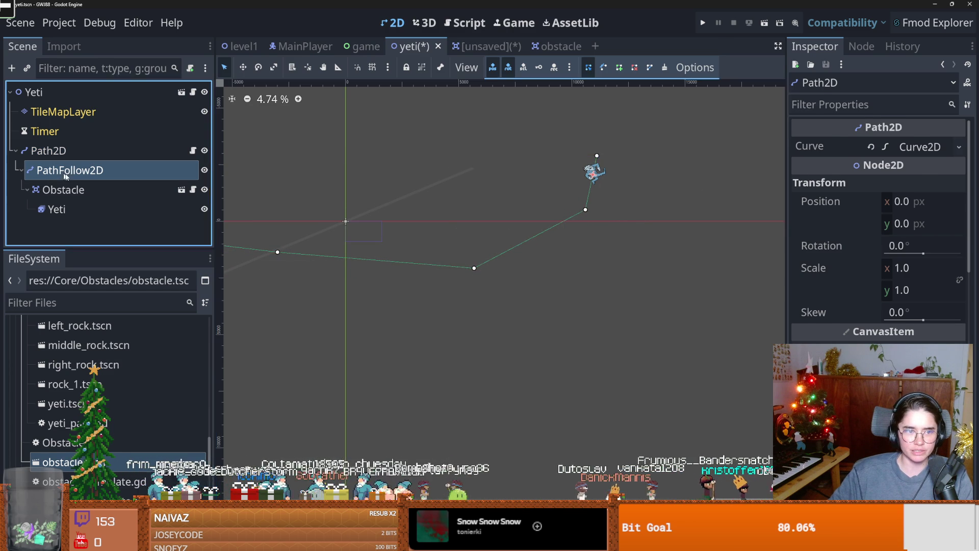
click(886, 228)
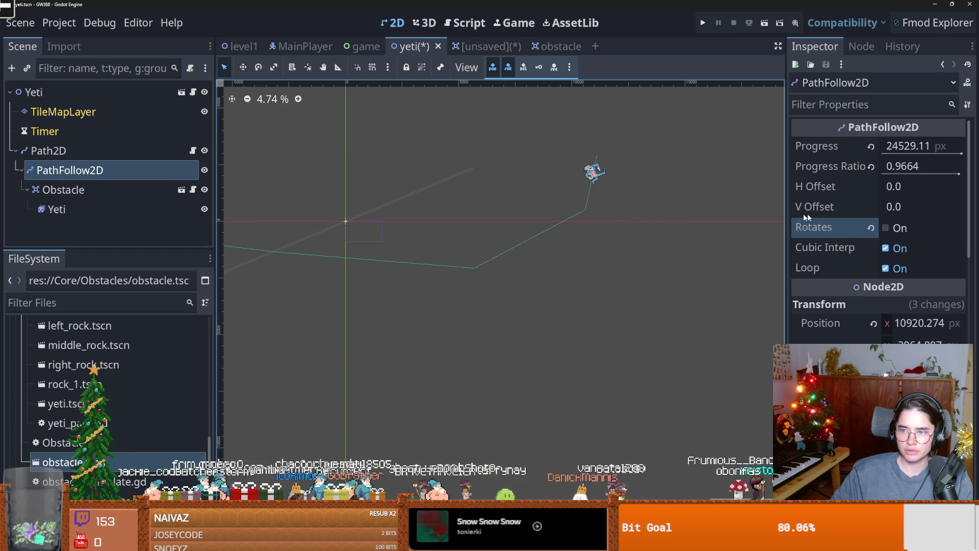
Refine the Path2D points, deepening the lower-left dip and splitting the right segment.
click(595, 159)
scroll(537, 230, down, 2)
drag(437, 254, 389, 276)
drag(376, 244, 357, 248)
drag(525, 239, 513, 186)
drag(498, 254, 471, 240)
Drag curve handles on the path points to smooth the route into curves.
click(603, 67)
drag(512, 186, 488, 194)
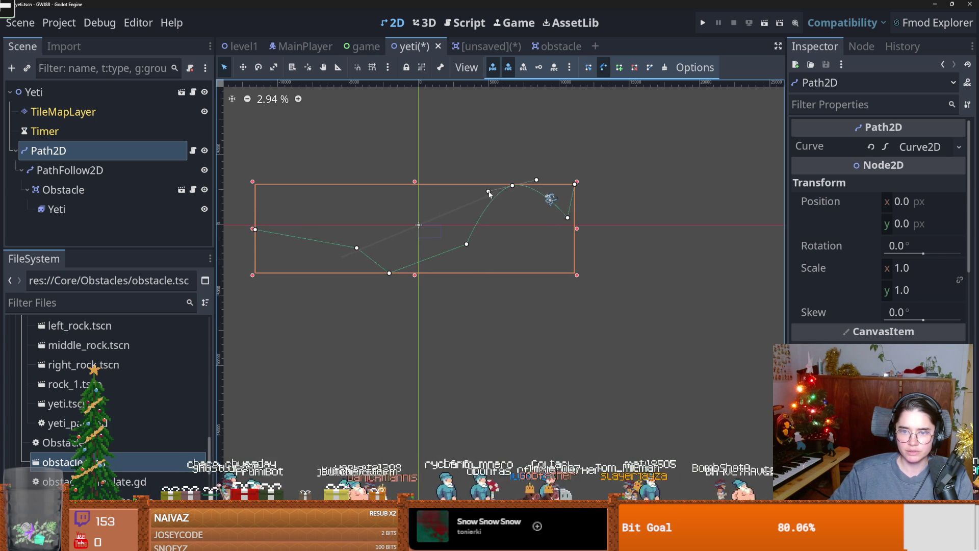
drag(570, 219, 534, 216)
drag(467, 244, 454, 262)
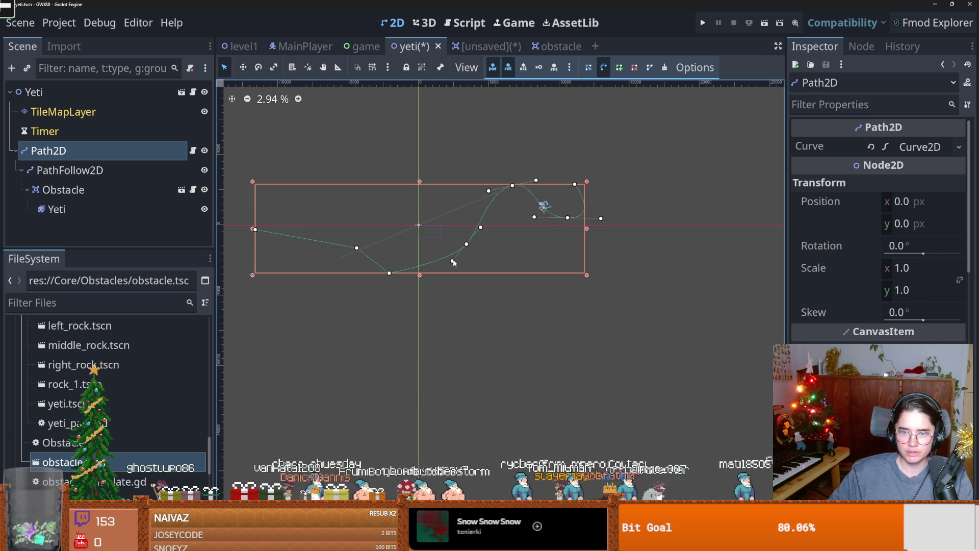
drag(384, 275, 371, 271)
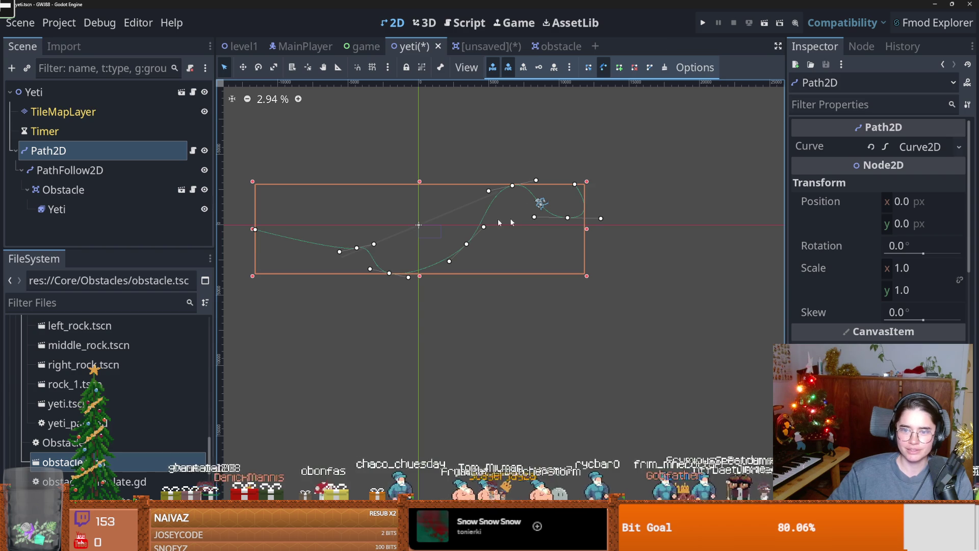
Reset and slide the PathFollow2D Progress to preview the yeti moving along the path.
click(70, 169)
drag(962, 155, 962, 156)
click(871, 147)
mouse_move(879, 148)
mouse_down()
mouse_move(938, 148)
mouse_move(905, 174)
mouse_move(874, 174)
mouse_move(968, 179)
mouse_move(885, 174)
mouse_up()
scroll(275, 230, up, 2)
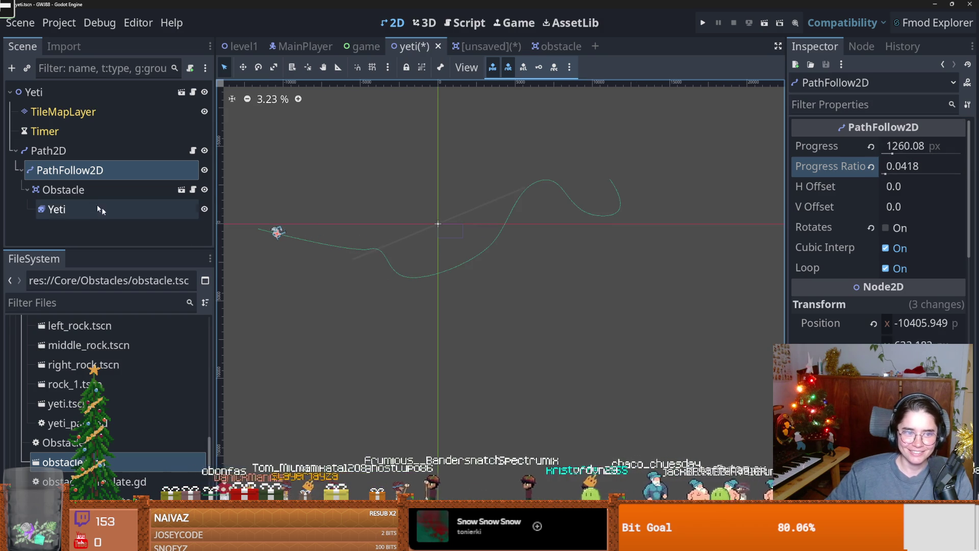
scroll(284, 232, up, 5)
Save the yeti scene with the Yeti sprite at the start of its path.
click(87, 213)
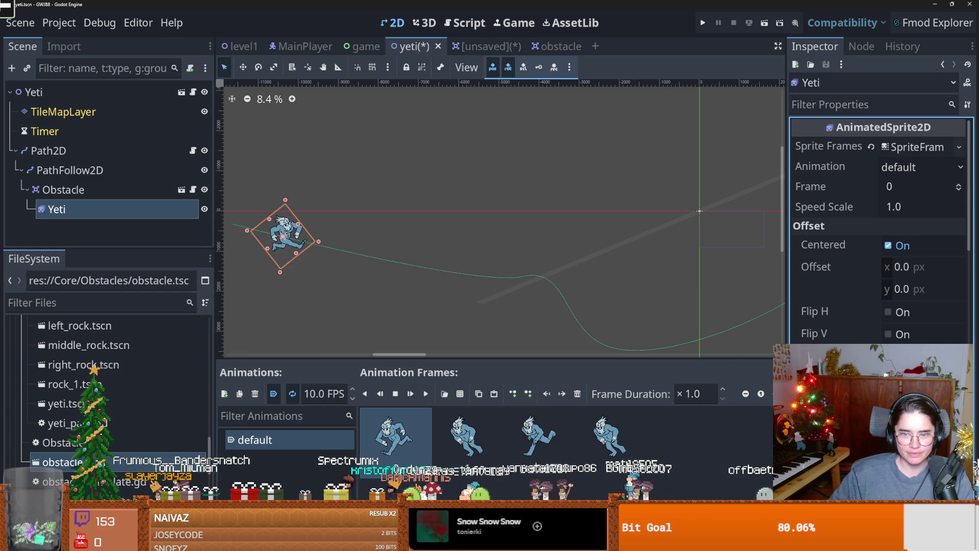
scroll(474, 270, down, 1)
key(ctrl+s)
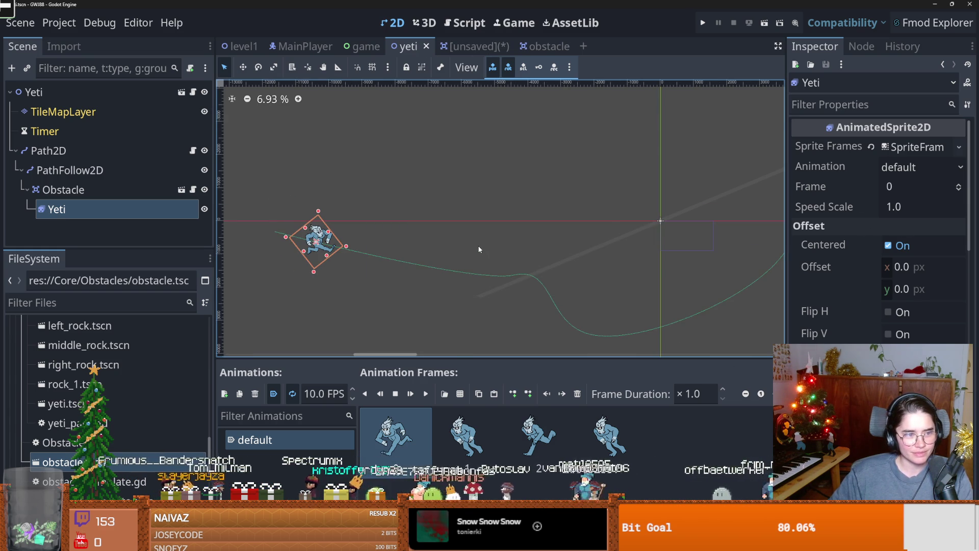
scroll(479, 249, down, 1)
scroll(418, 239, down, 2)
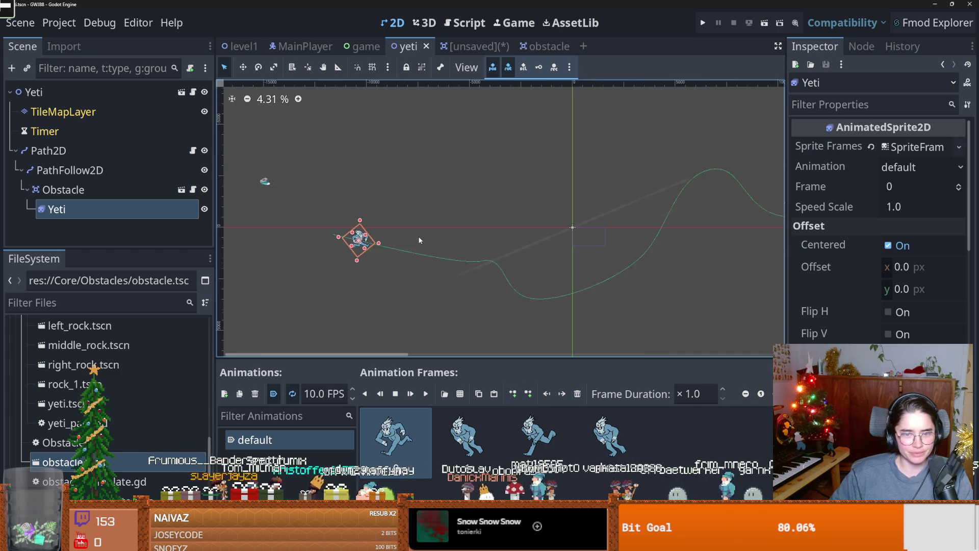
scroll(275, 212, down, 2)
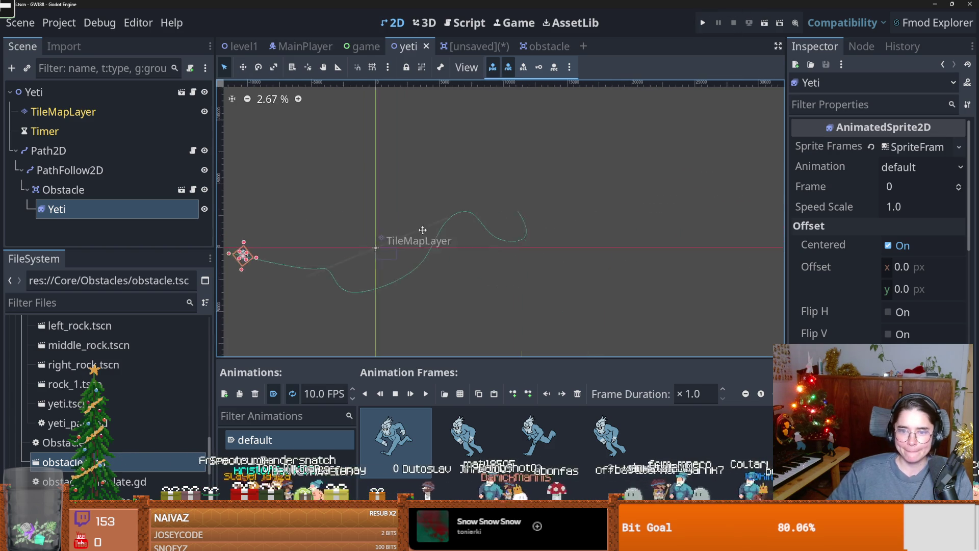
key(ctrl+s)
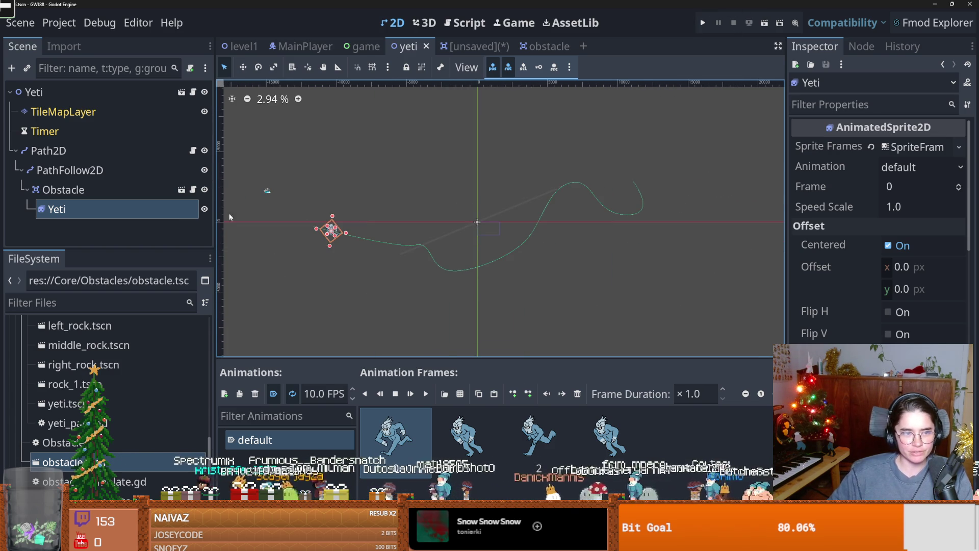
click(93, 196)
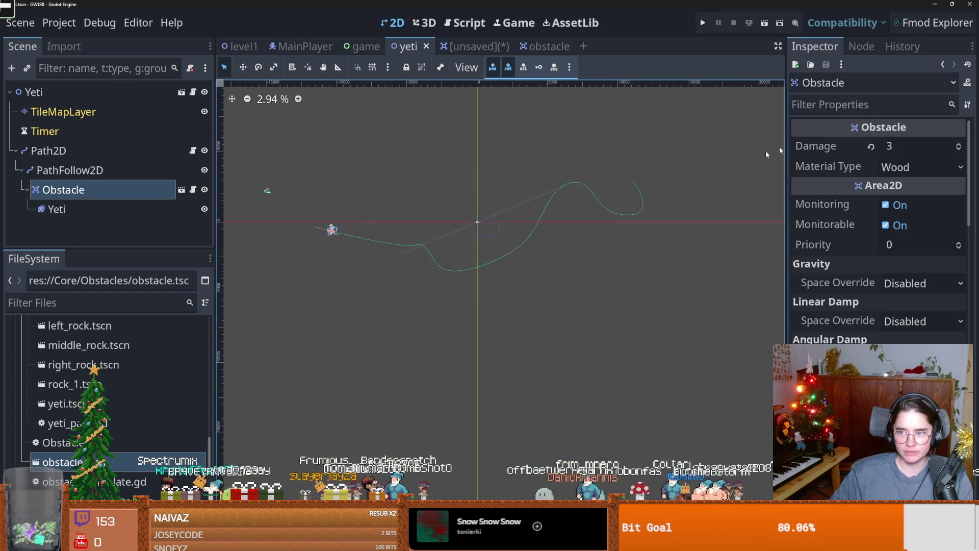
scroll(371, 235, up, 7)
right_click(89, 190)
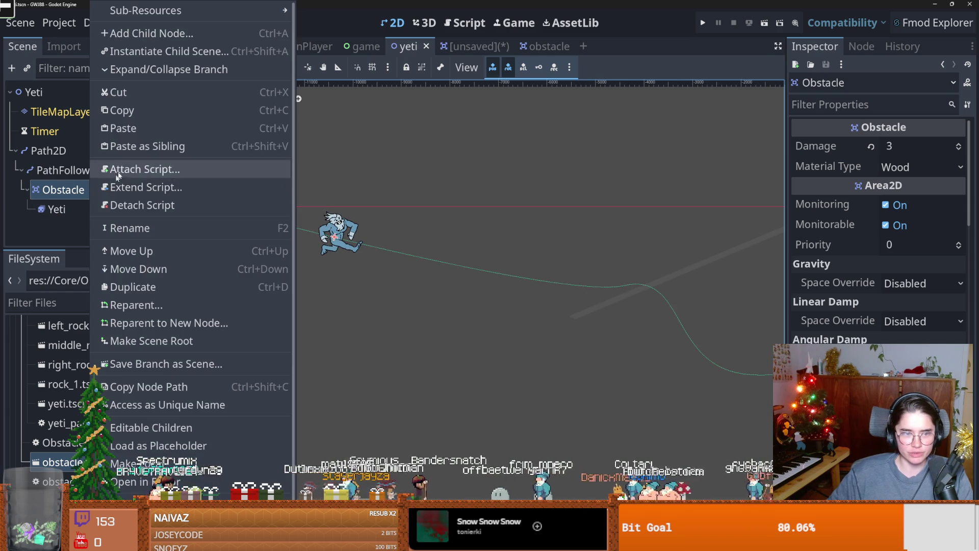
Add a circle CollisionShape2D under Obstacle over the yeti, save, and show the unsaved obstacle scene.
click(141, 39)
text(coll)
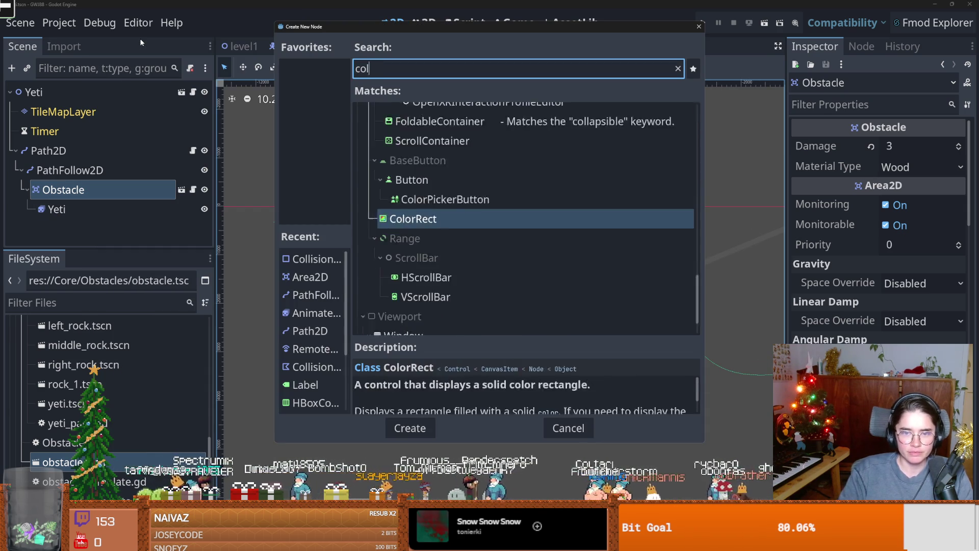
key(Return)
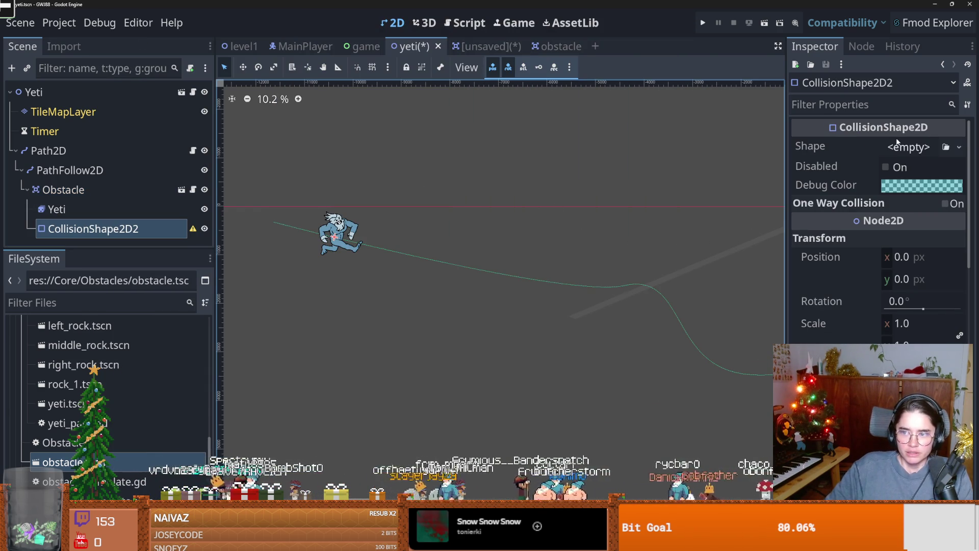
click(895, 146)
click(867, 291)
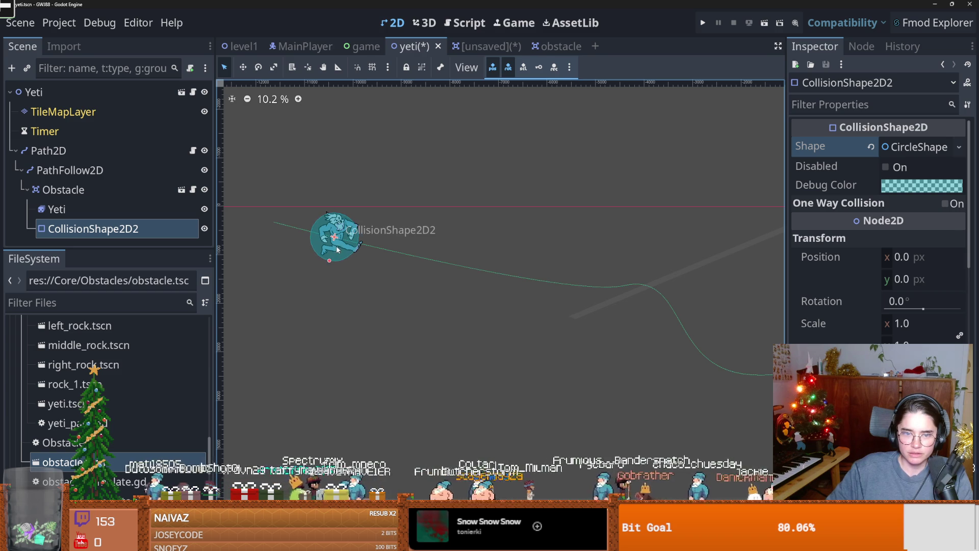
drag(336, 246, 336, 245)
key(ctrl+s)
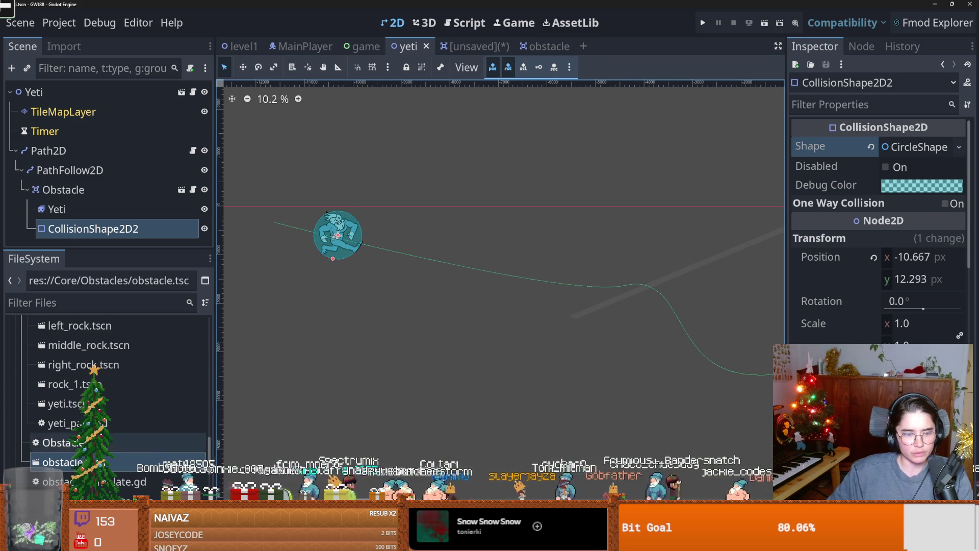
scroll(133, 389, down, 2)
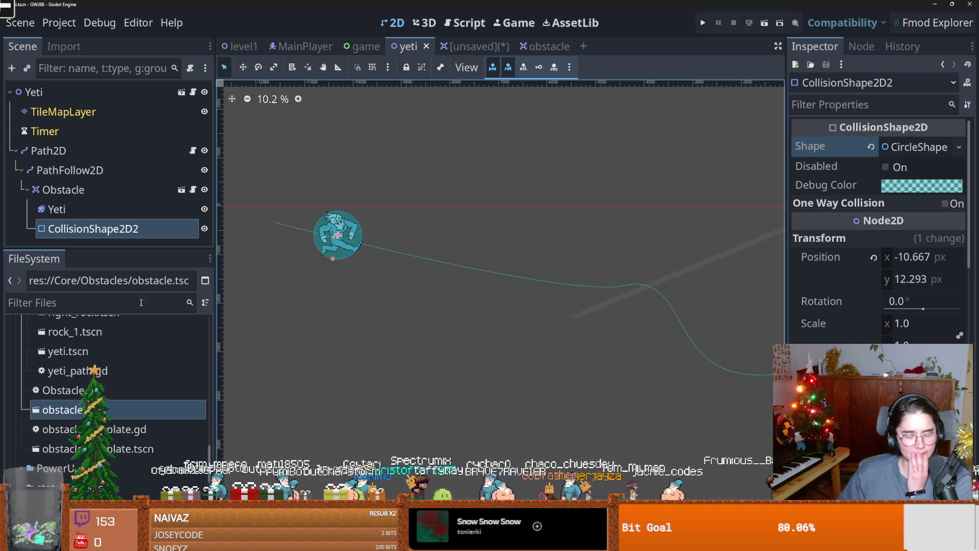
click(472, 46)
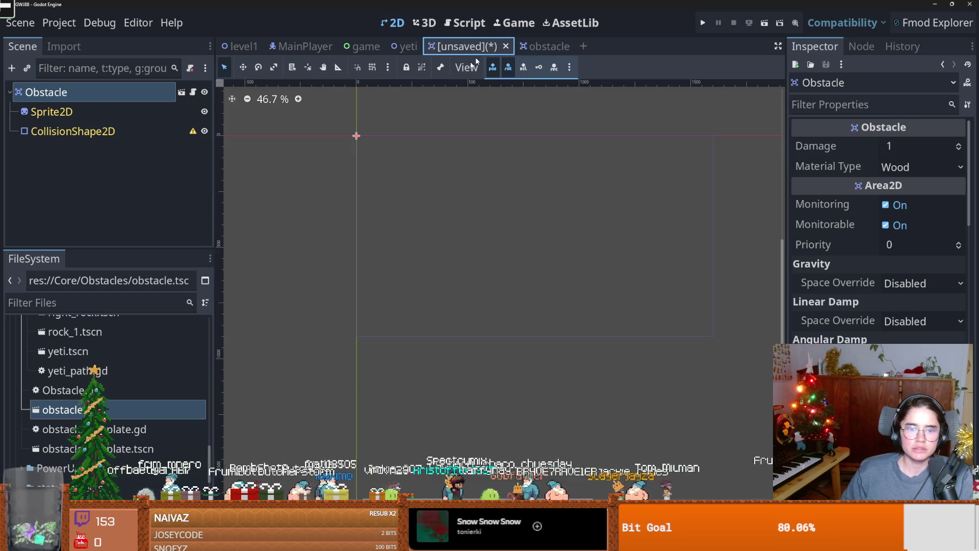
Discard the never-saved scene, close the obstacle scene and save the yeti scene.
click(506, 46)
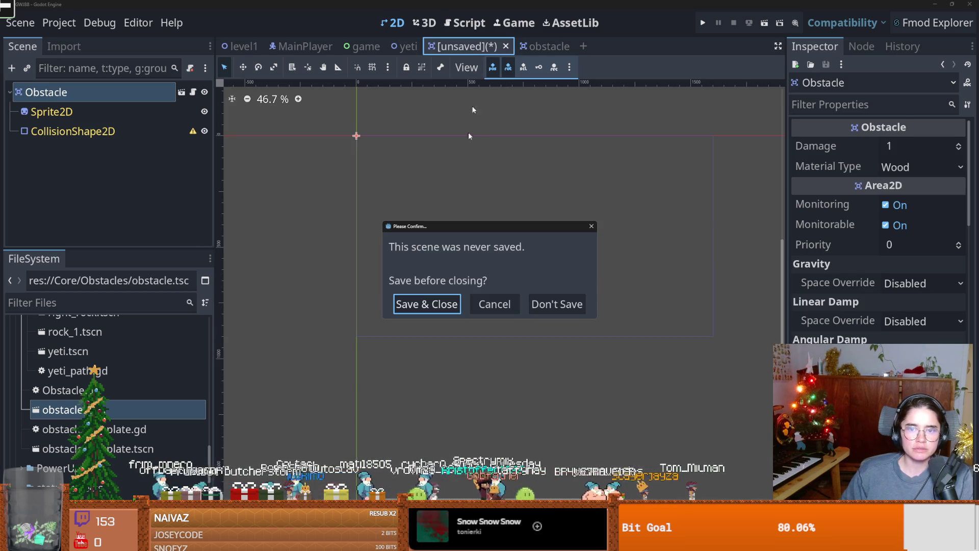
click(548, 303)
click(474, 46)
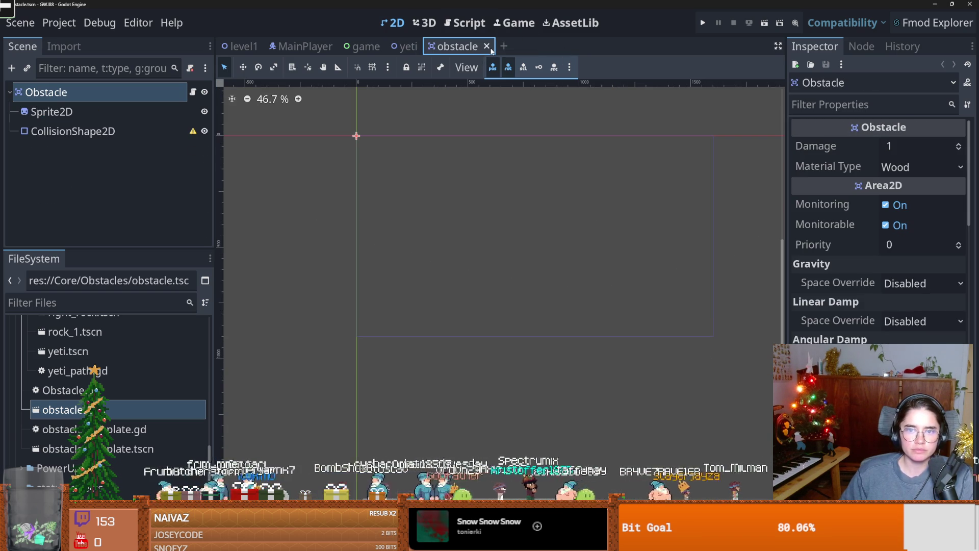
click(487, 46)
scroll(356, 262, down, 4)
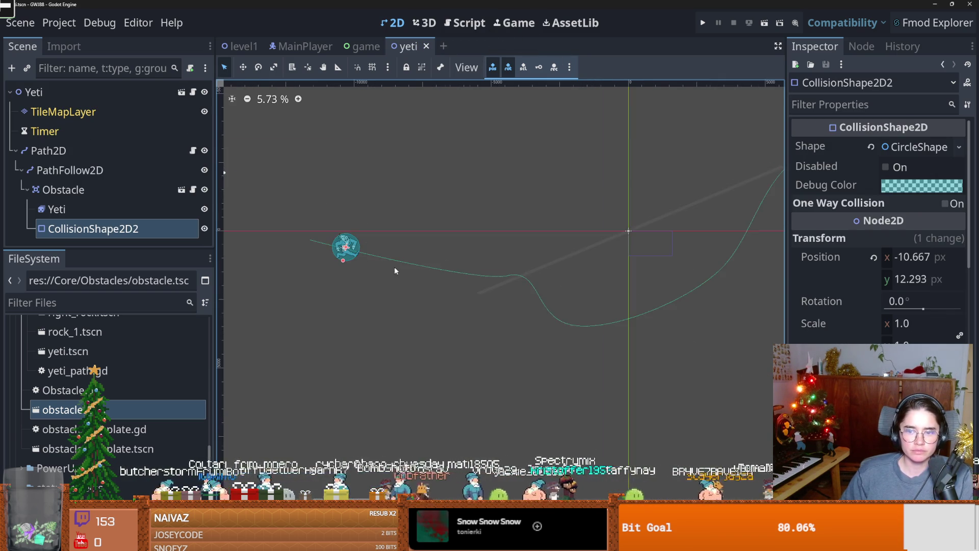
scroll(319, 270, down, 1)
key(ctrl+s)
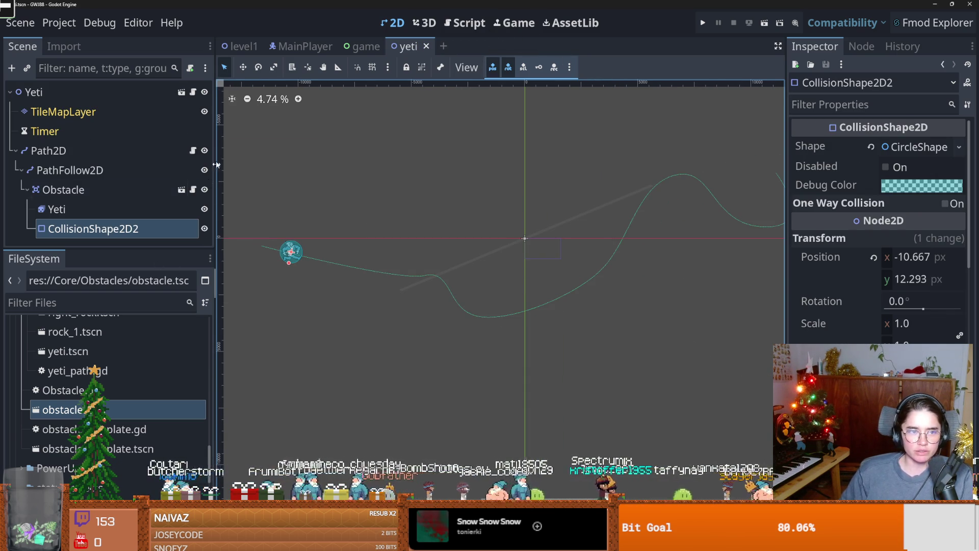
Create a new scene inherited from obstacle.tscn and rename its root node to Tree.
right_click(106, 449)
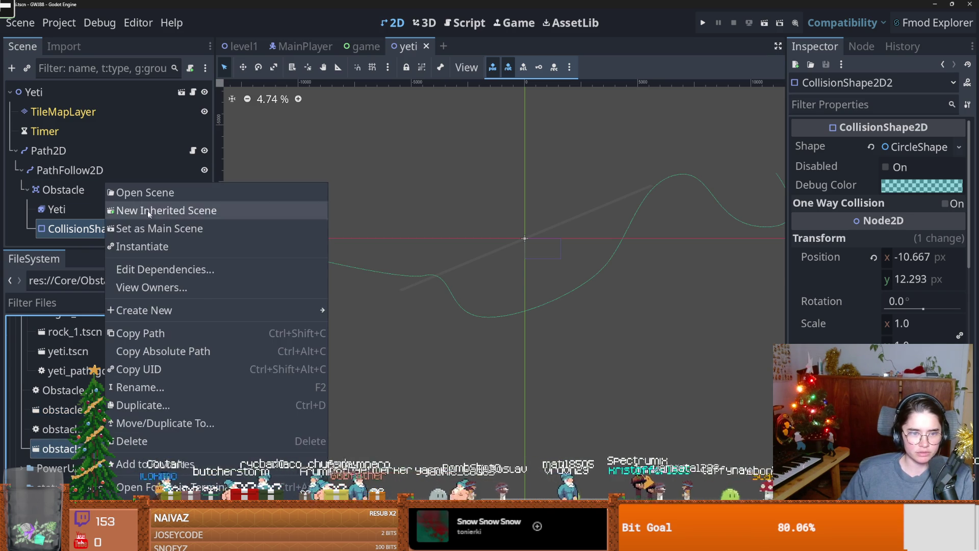
click(66, 393)
scroll(68, 395, up, 4)
scroll(74, 439, down, 3)
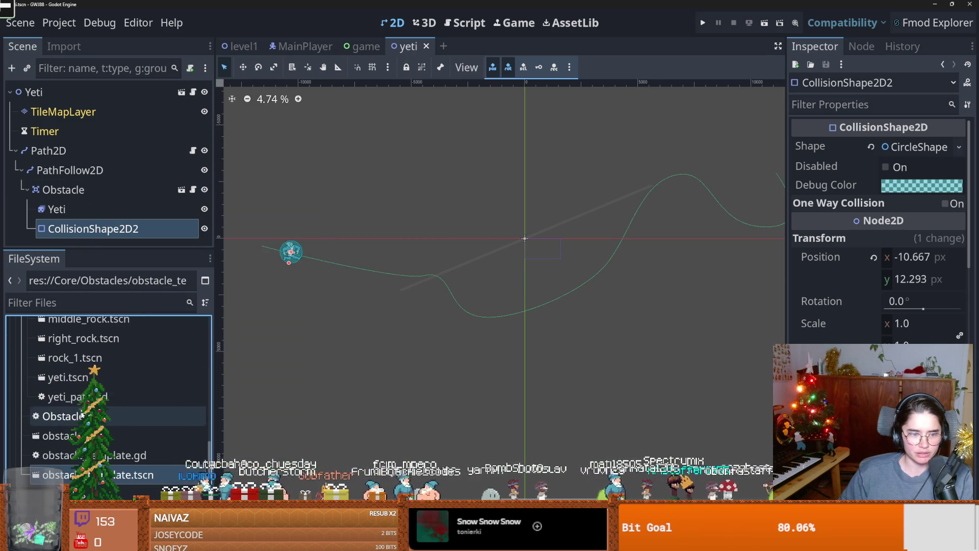
right_click(79, 435)
click(132, 212)
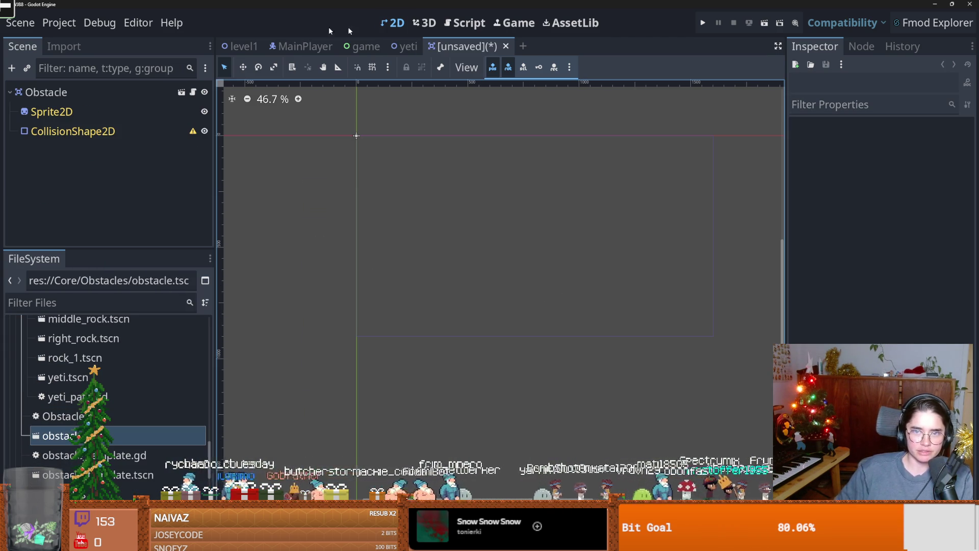
double_click(78, 97)
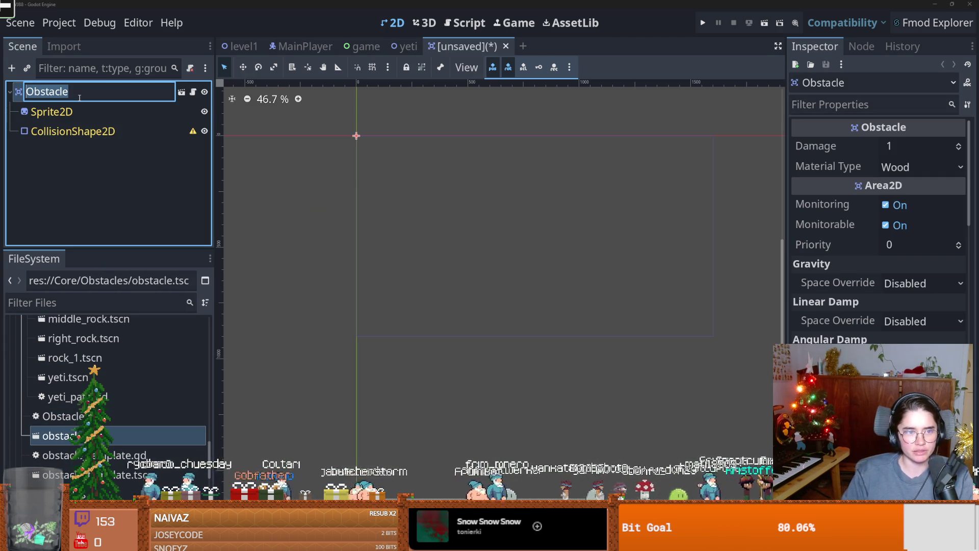
text(Tree)
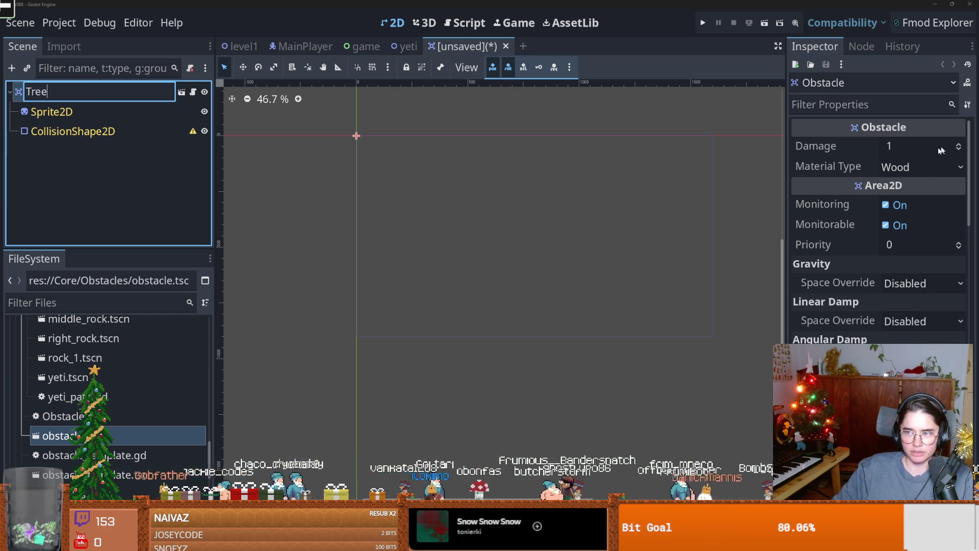
key(Return)
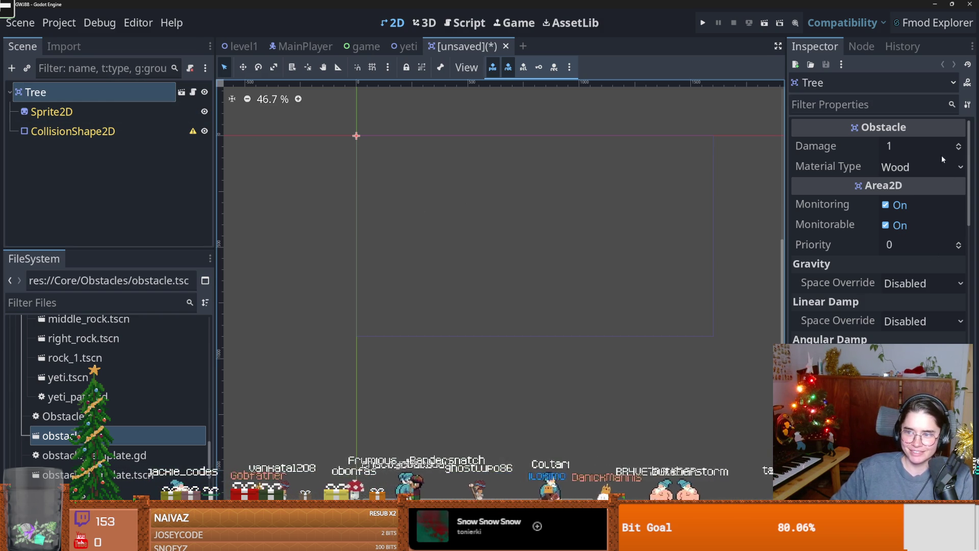
Assign the green tree_2.png texture to the Sprite2D.
click(77, 112)
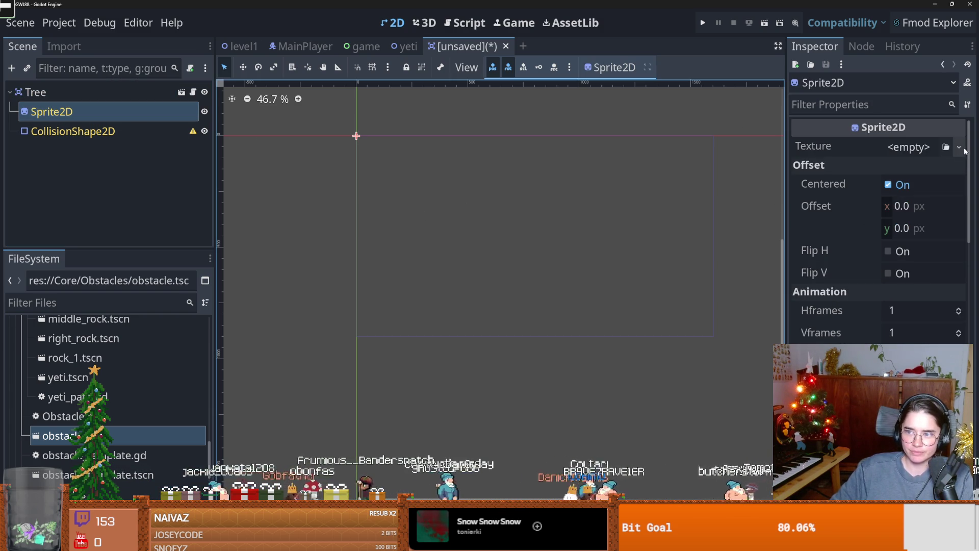
click(959, 146)
click(837, 332)
text(tree)
double_click(395, 174)
scroll(403, 216, down, 3)
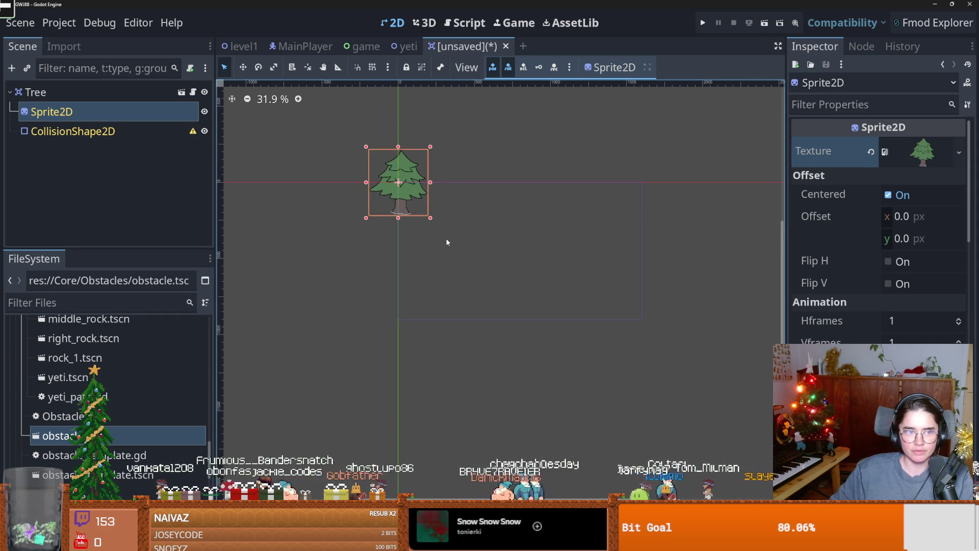
Give the collision shape a RectangleShape2D stretched to cover the whole tree.
right_click(125, 131)
click(163, 144)
text(coll)
key(Return)
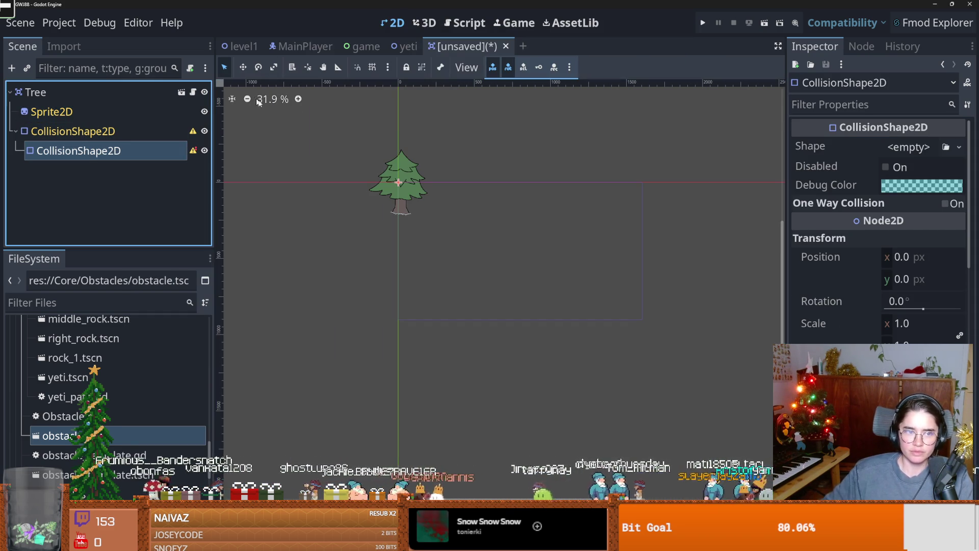
key(Delete)
click(128, 132)
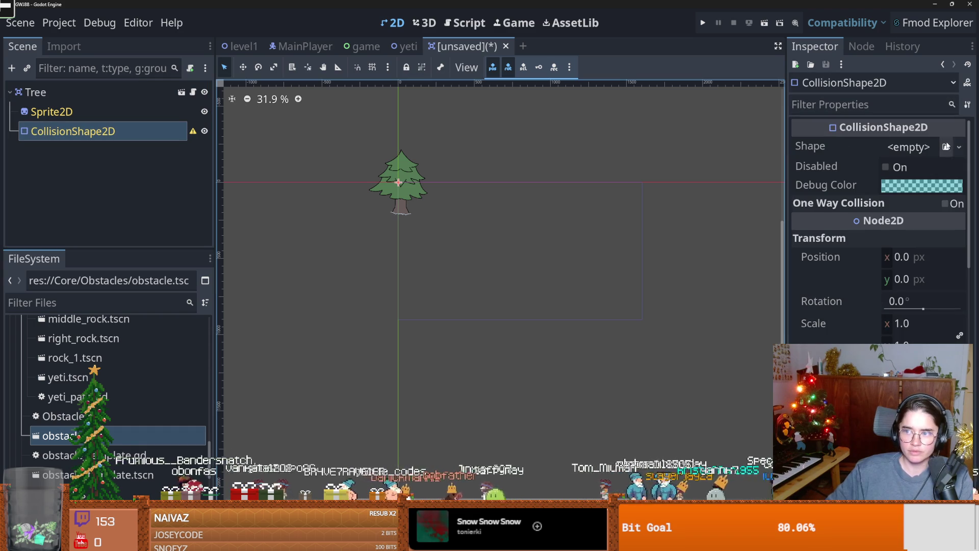
click(946, 147)
click(878, 256)
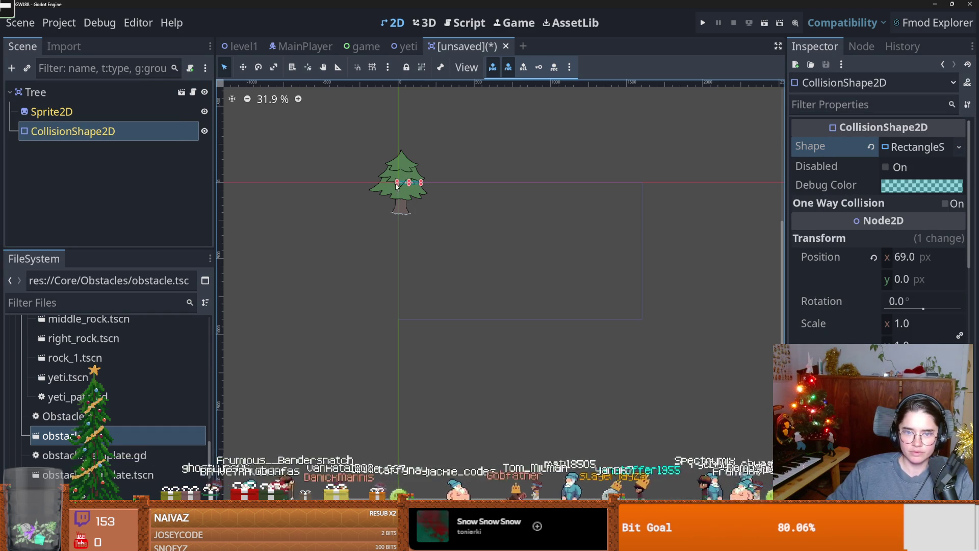
drag(398, 182, 397, 215)
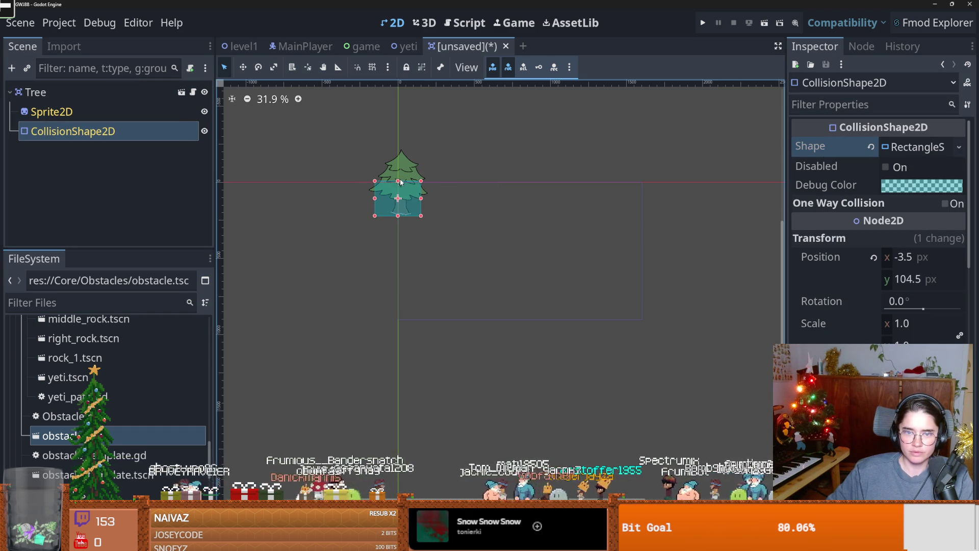
drag(398, 182, 403, 151)
Save the scene as tree.tscn in the Instantiations folder.
key(ctrl+s)
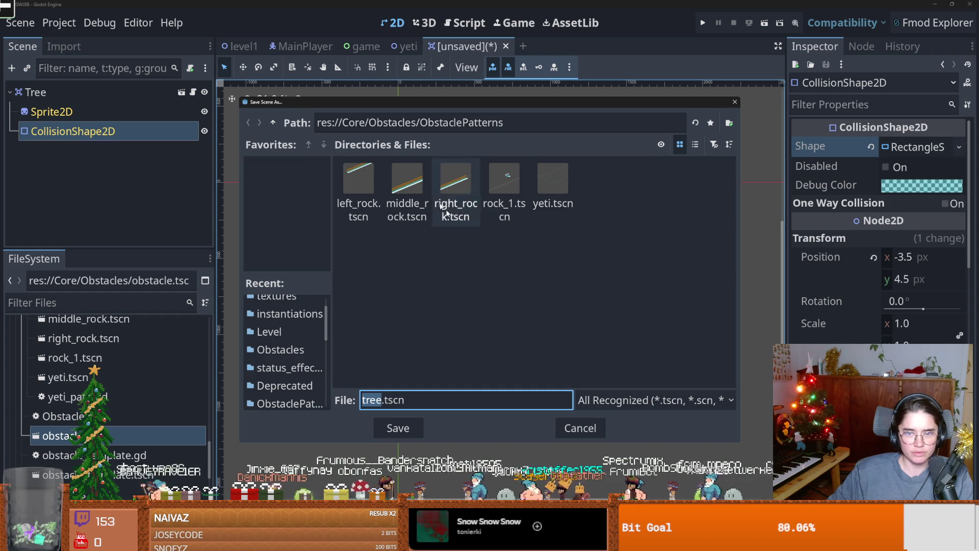
click(273, 123)
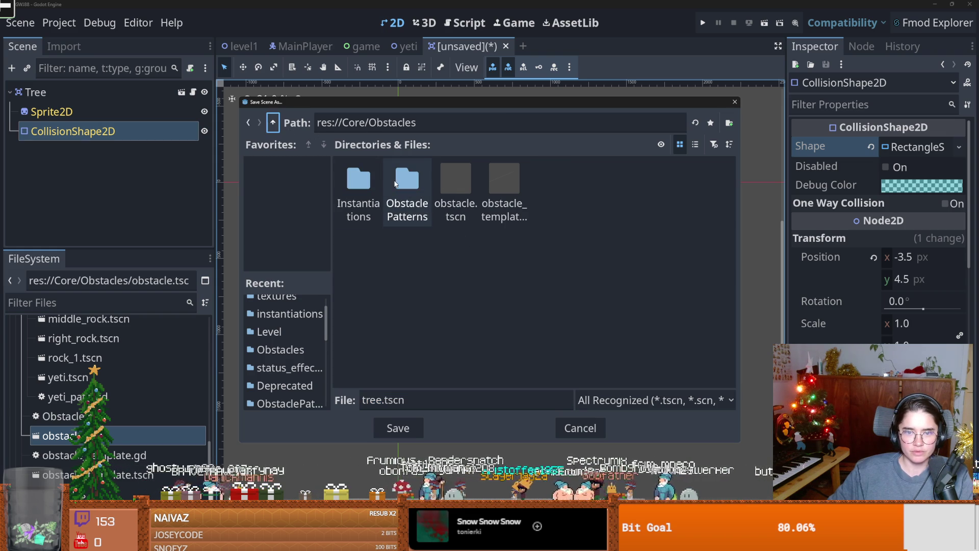
double_click(359, 183)
click(397, 428)
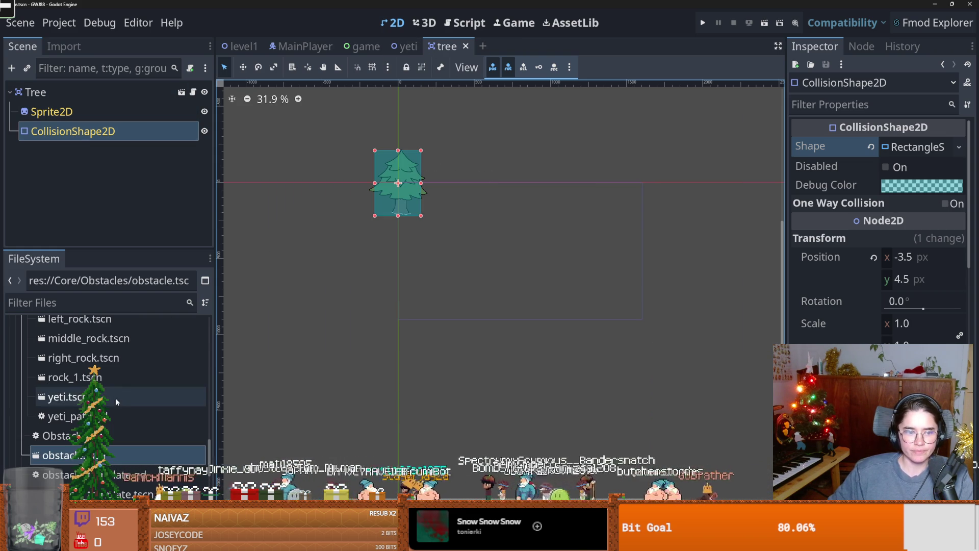
right_click(62, 454)
Create an obstacle.tscn-inherited scene named SnowTree with the snowy tree_1.png texture.
click(130, 206)
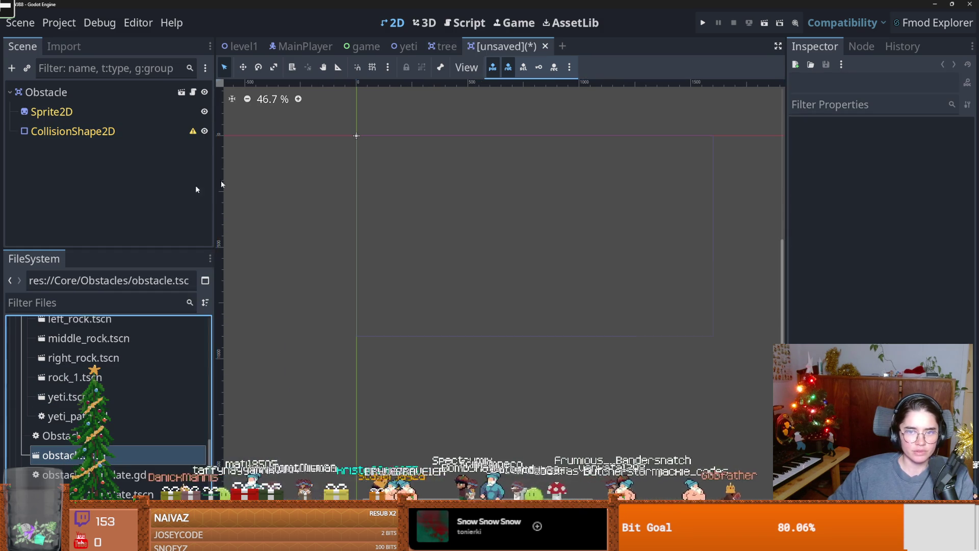
double_click(72, 92)
text(SnowT)
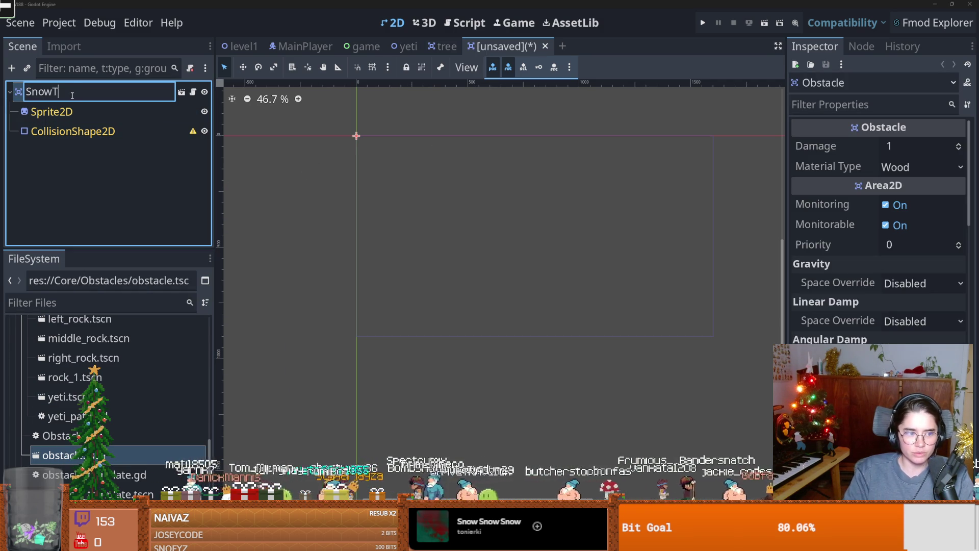
key(Return)
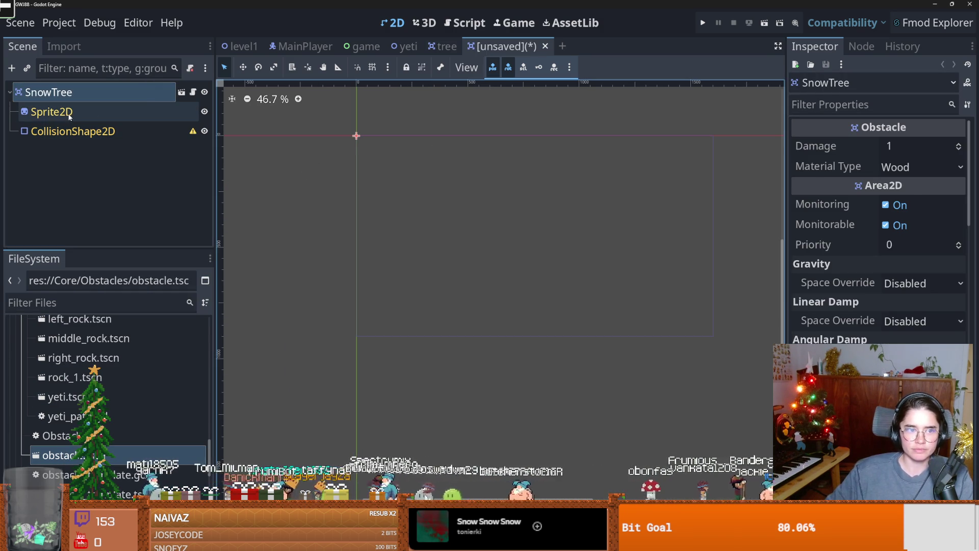
click(70, 113)
click(957, 147)
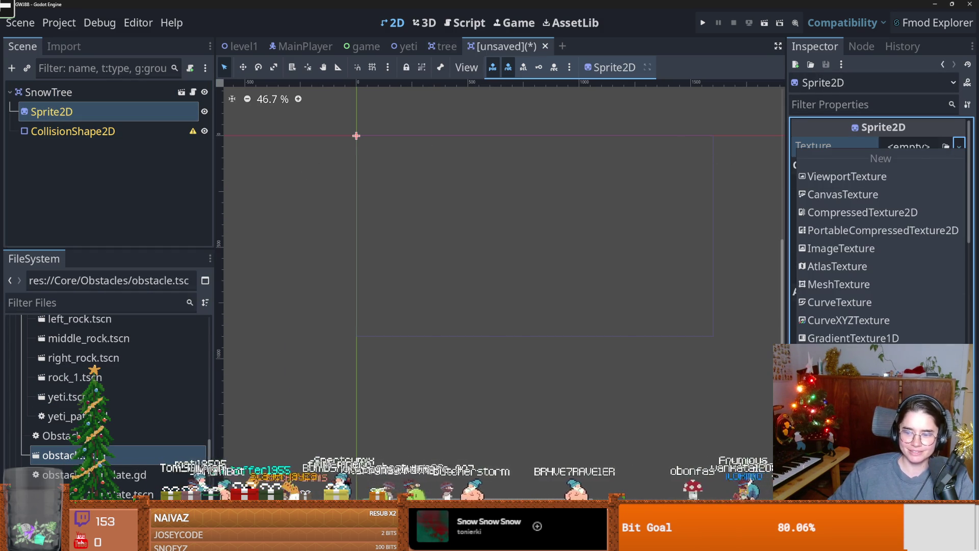
click(867, 469)
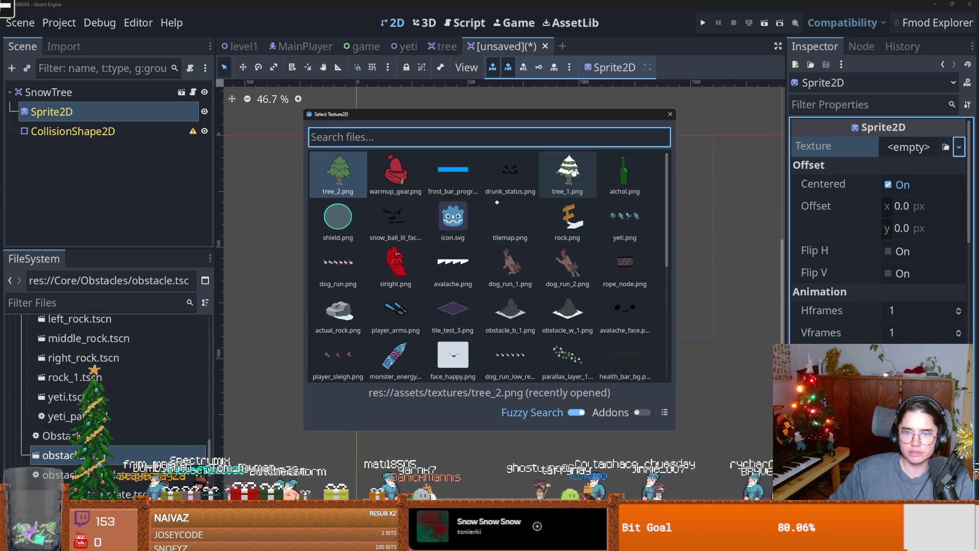
double_click(548, 169)
Give the collision a rectangle shape widened and extended up to the treetop.
click(73, 132)
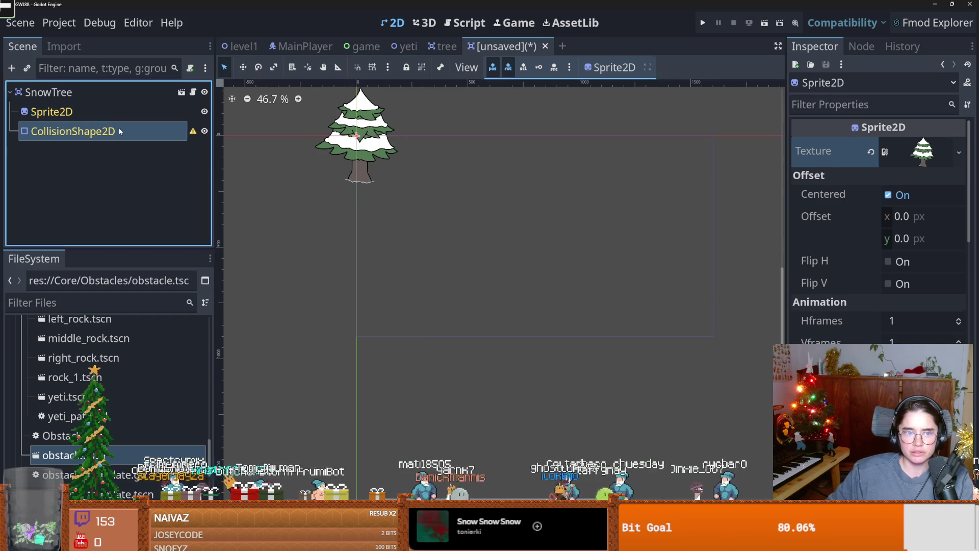
click(959, 147)
click(849, 257)
scroll(376, 188, up, 3)
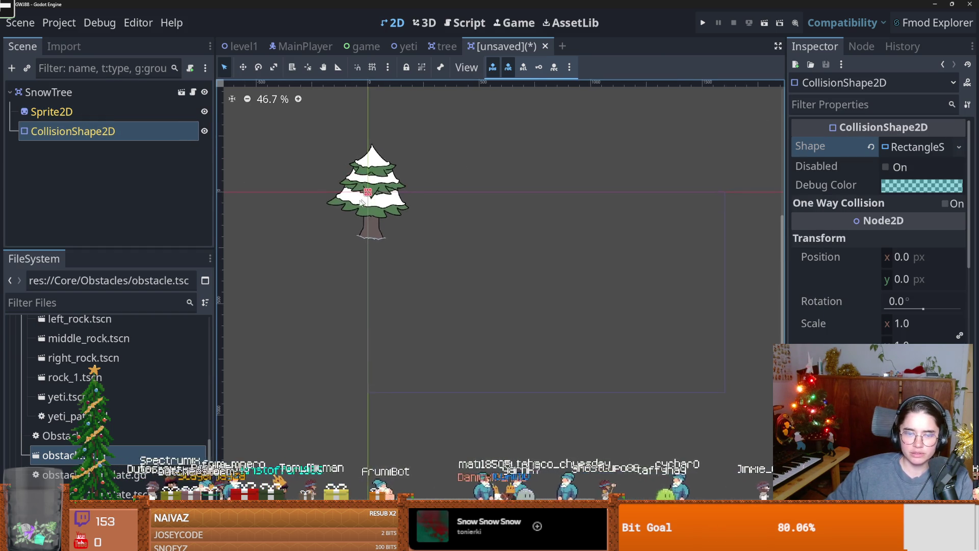
mouse_move(376, 189)
mouse_down()
mouse_move(401, 189)
mouse_move(316, 181)
mouse_move(371, 236)
mouse_move(370, 260)
mouse_up()
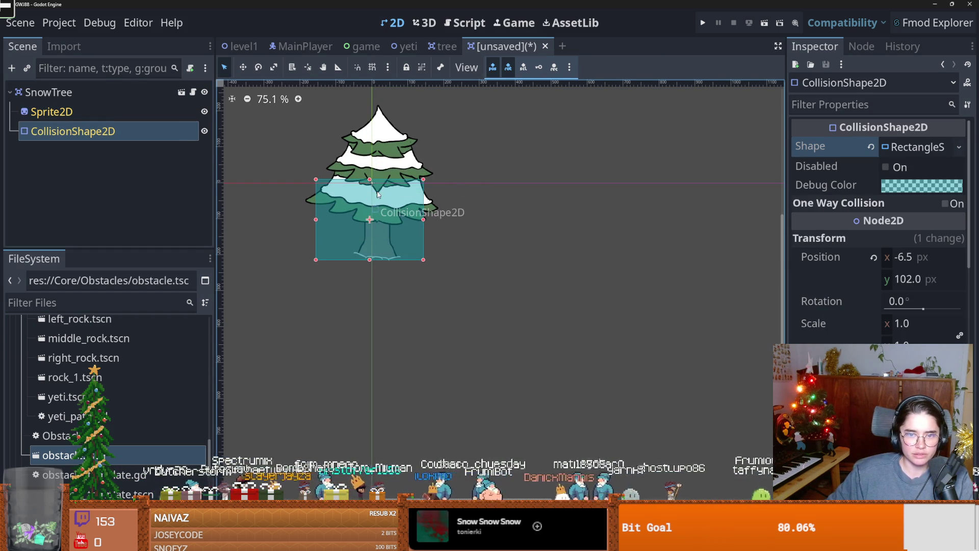
drag(370, 180, 370, 104)
Save the scene as snow_tree.tscn.
key(ctrl+s)
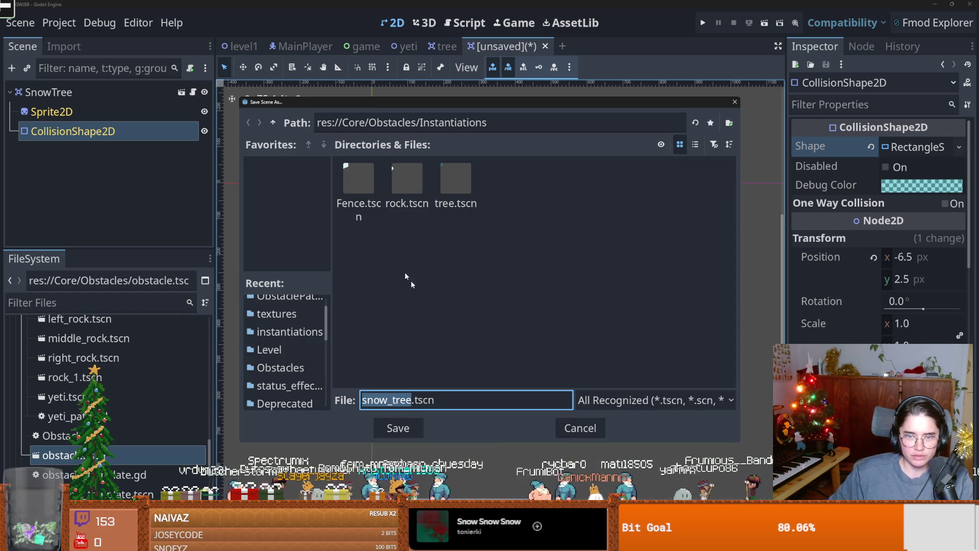
click(395, 431)
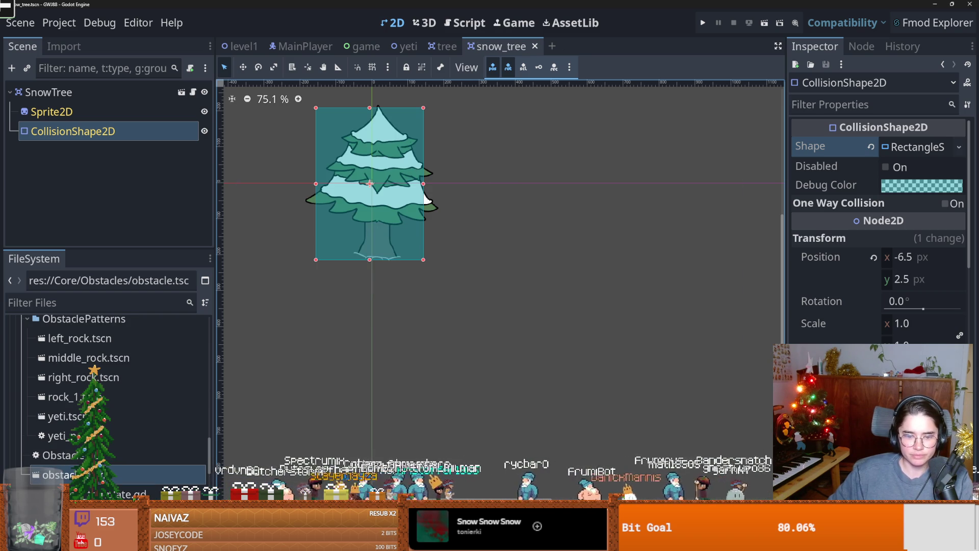
key(alt+Tab)
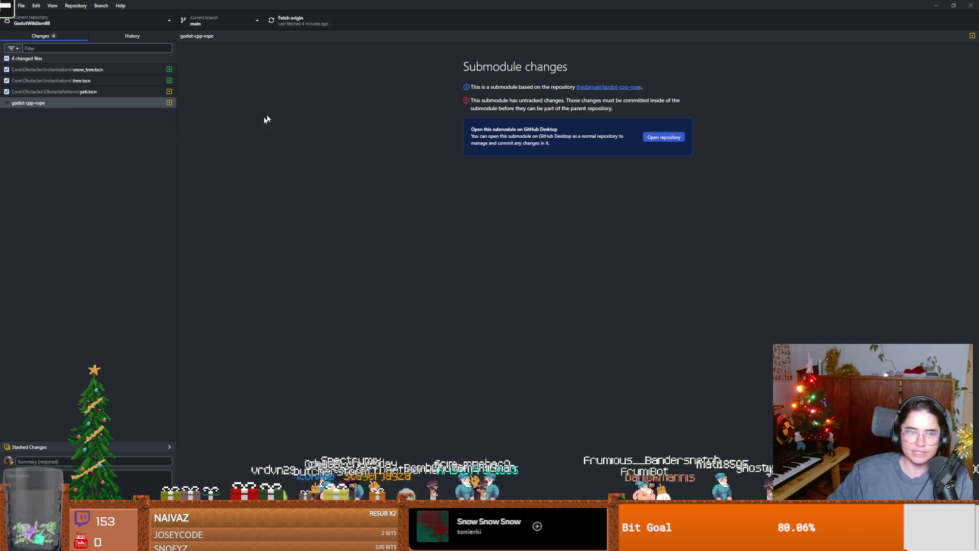
Commit the changed files with the summary 'tree and yeti obstacle'.
click(132, 35)
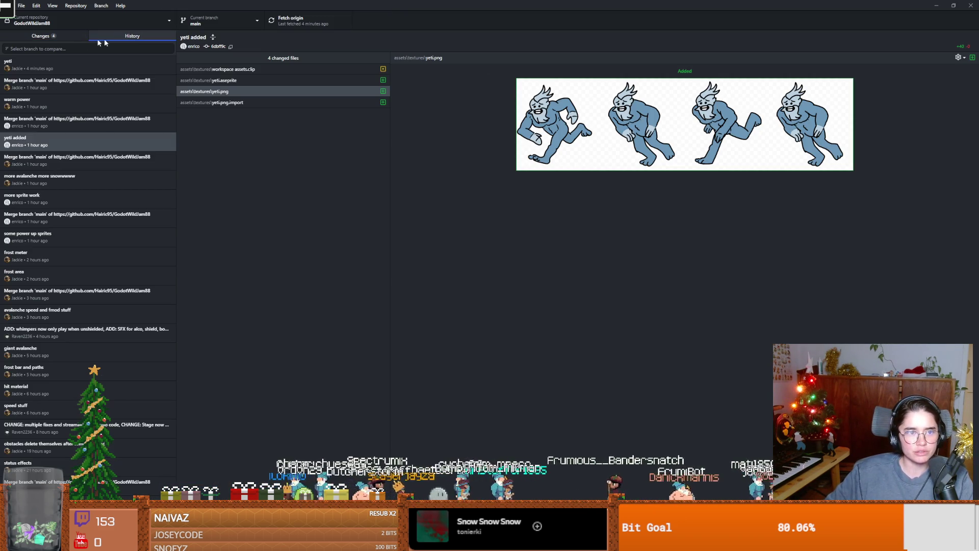
click(34, 37)
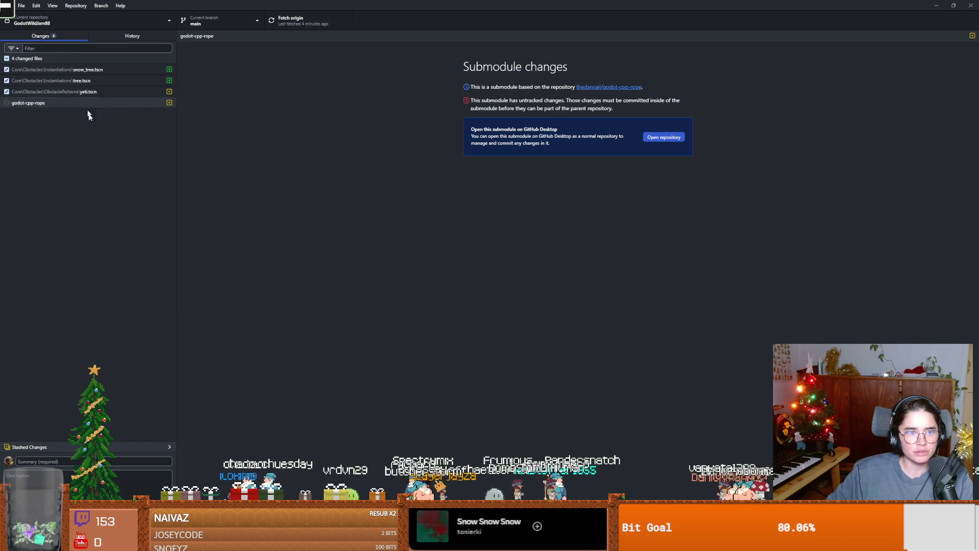
click(97, 461)
text(tree and )
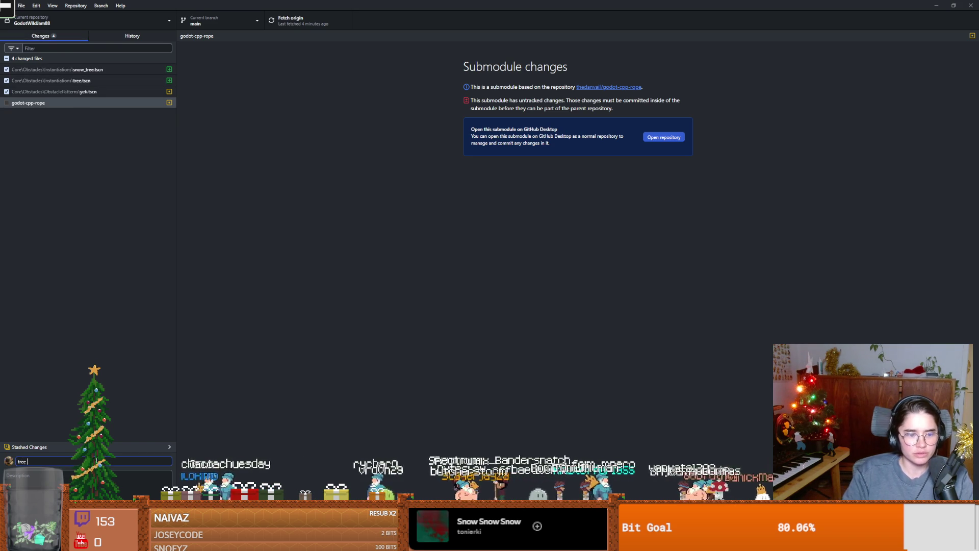
text(yeti obstacle)
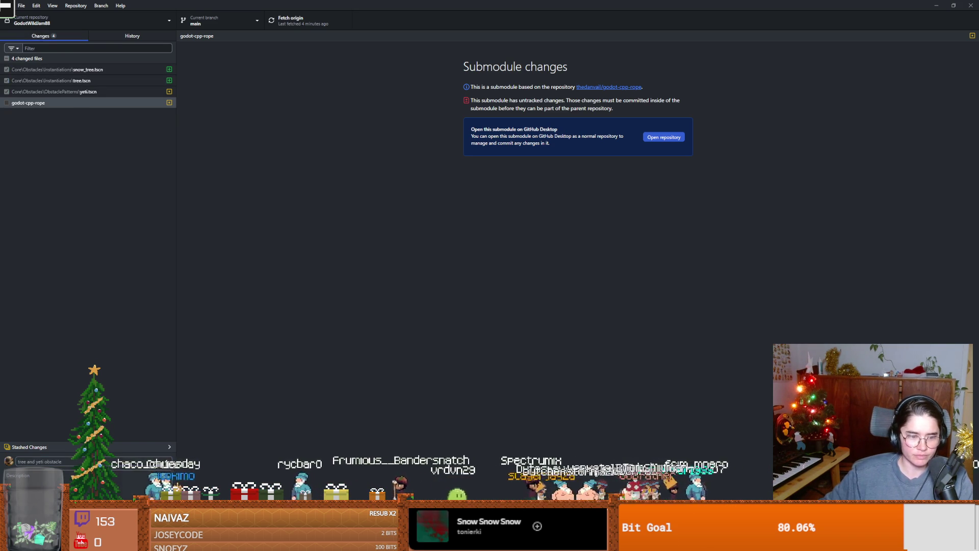
key(ctrl+Return)
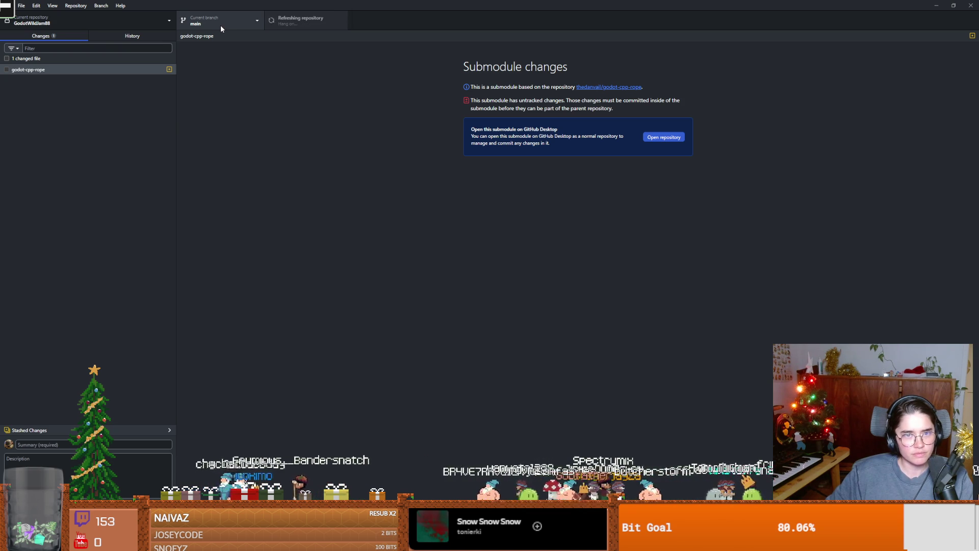
Fetch origin, review the commit history, and return to the Godot editor.
click(301, 24)
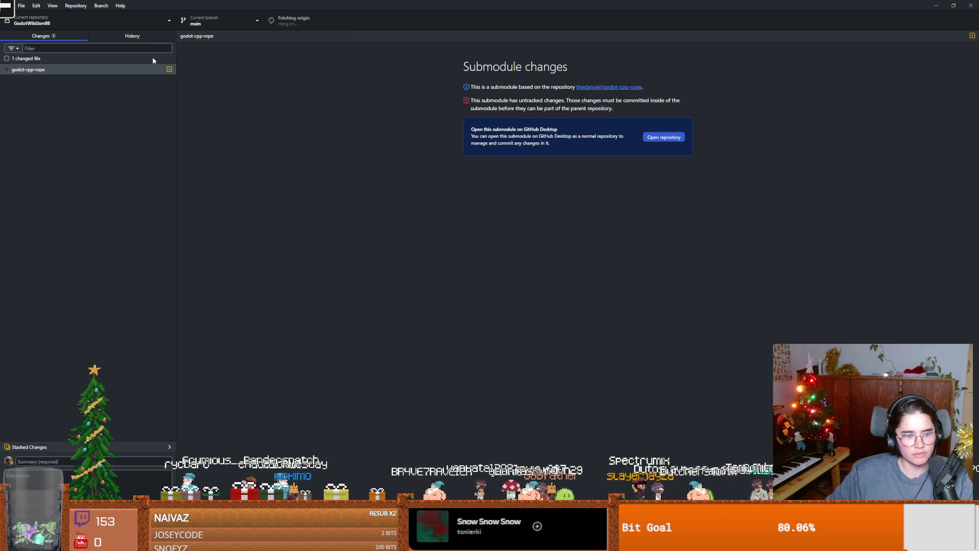
click(134, 36)
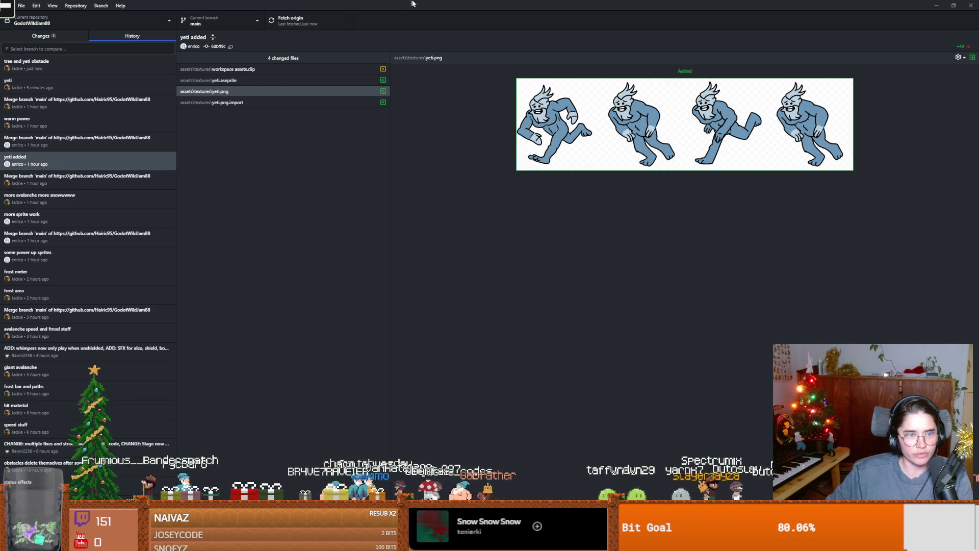
key(alt+Tab)
click(506, 194)
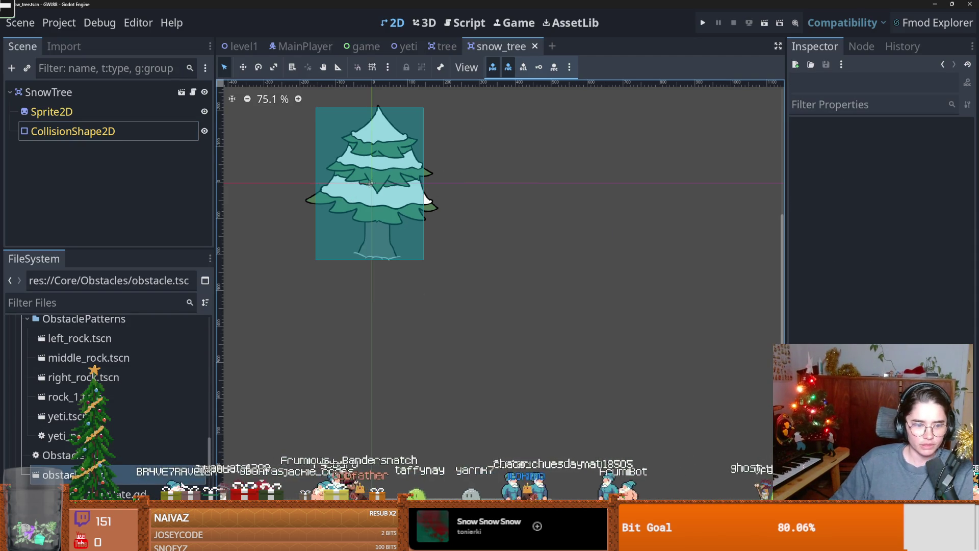
Open obstacle_template.tscn and create a new scene inheriting from it.
scroll(121, 459, down, 2)
right_click(122, 472)
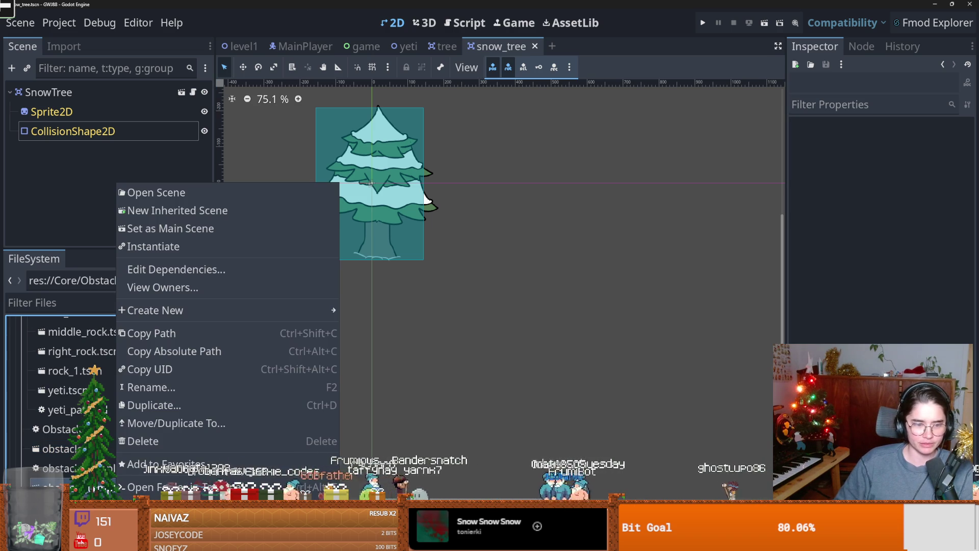
double_click(119, 487)
right_click(120, 487)
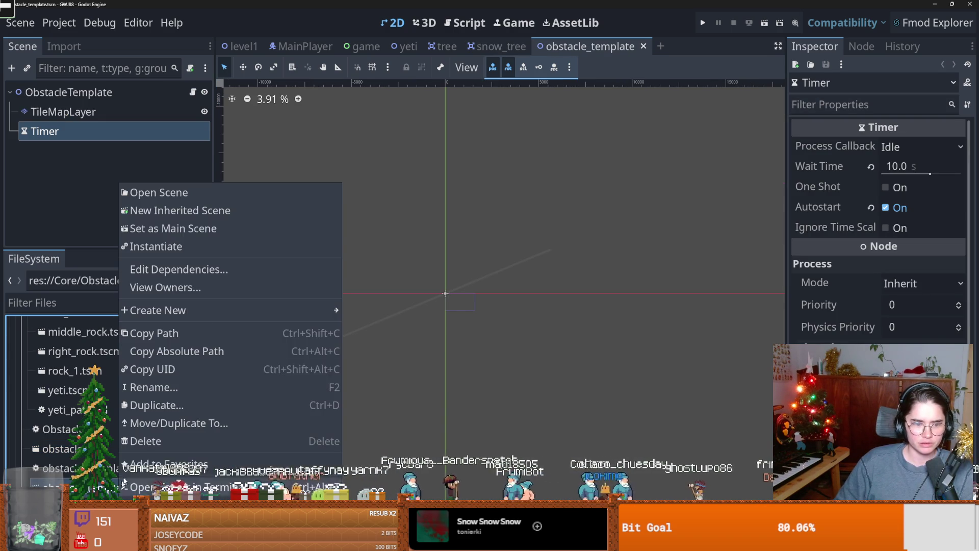
click(175, 212)
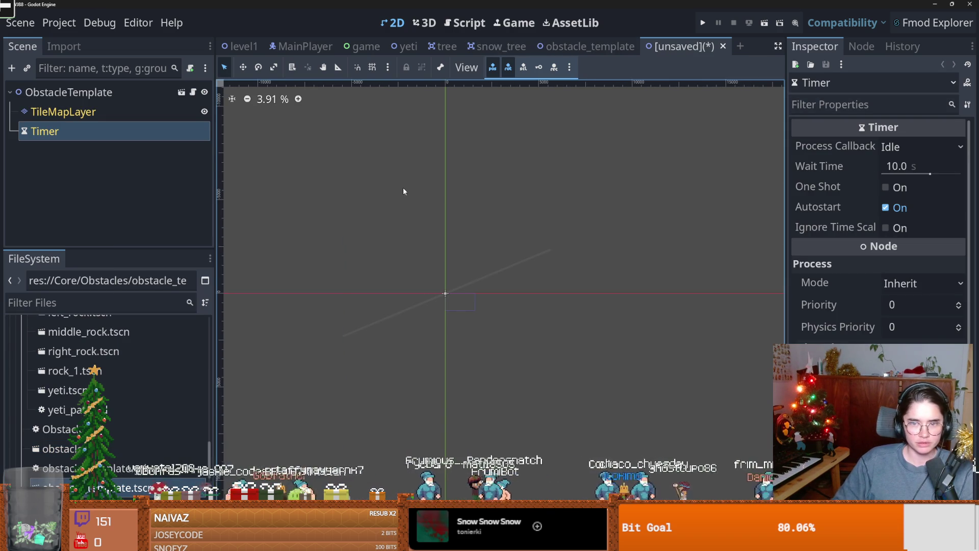
Select the TileMapLayer and open an enlarged TileSet editor for the obstacle tiles.
click(106, 111)
scroll(295, 436, down, 2)
scroll(289, 426, up, 3)
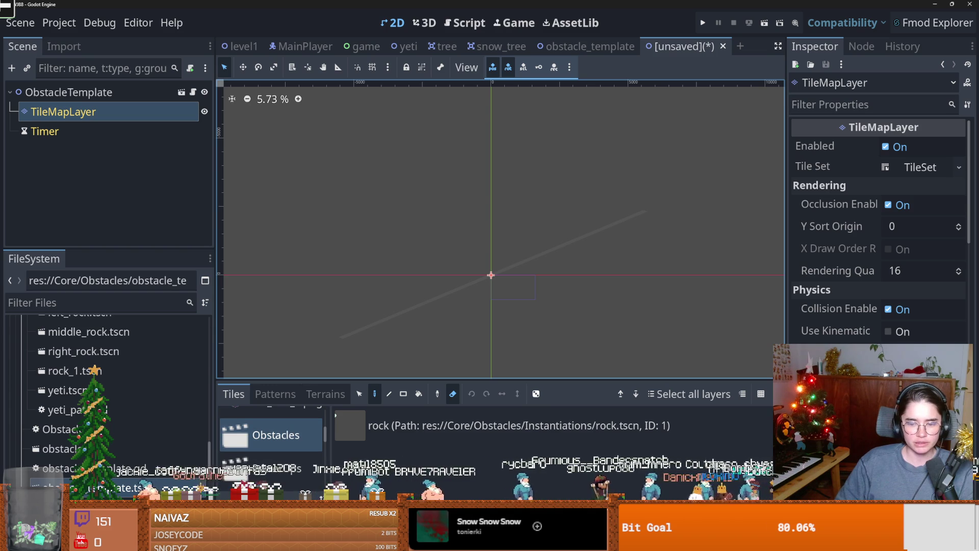
click(494, 544)
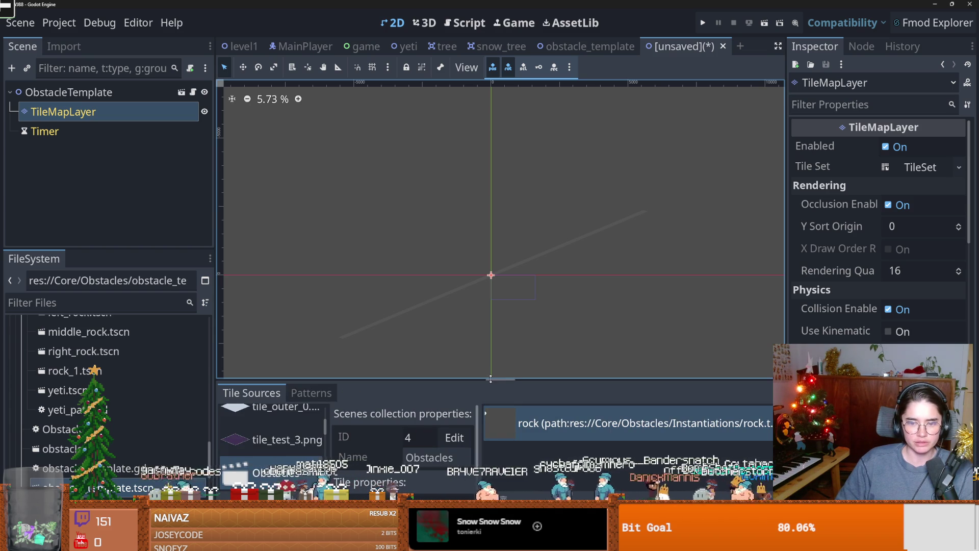
drag(494, 379, 490, 227)
click(100, 111)
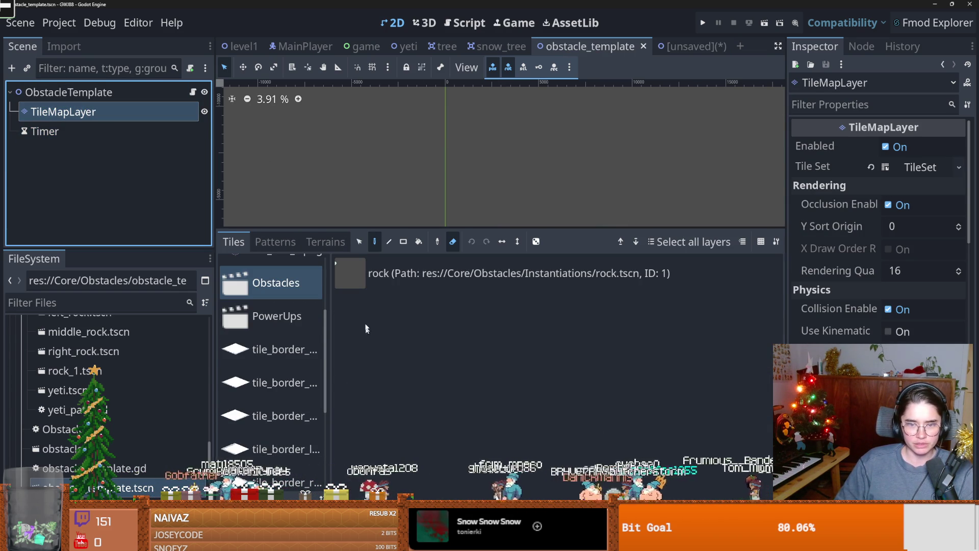
Select the rock tile, turn off erasing, paint a test rock and undo it.
click(357, 273)
scroll(429, 164, down, 1)
scroll(429, 164, down, 1)
key(ctrl+s)
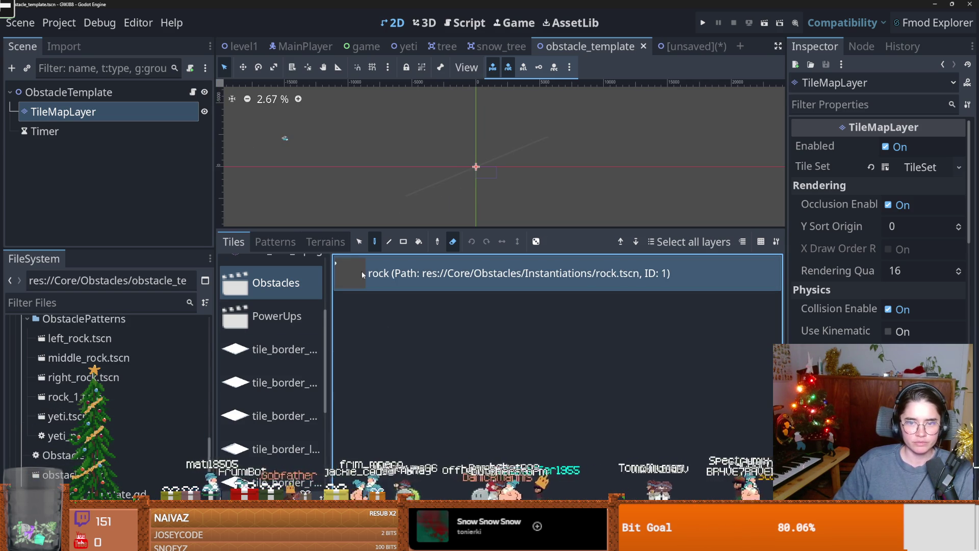
click(451, 242)
scroll(433, 189, up, 9)
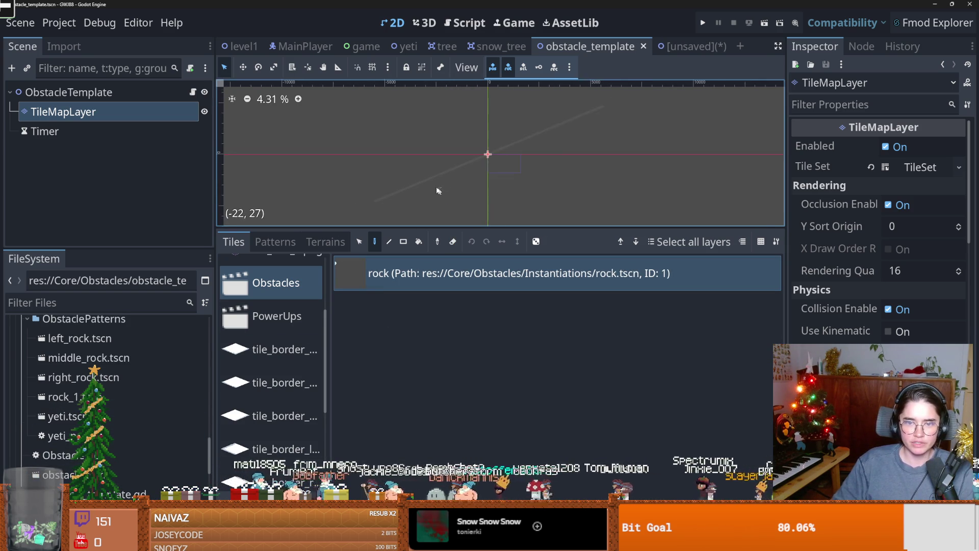
click(379, 167)
key(ctrl+z)
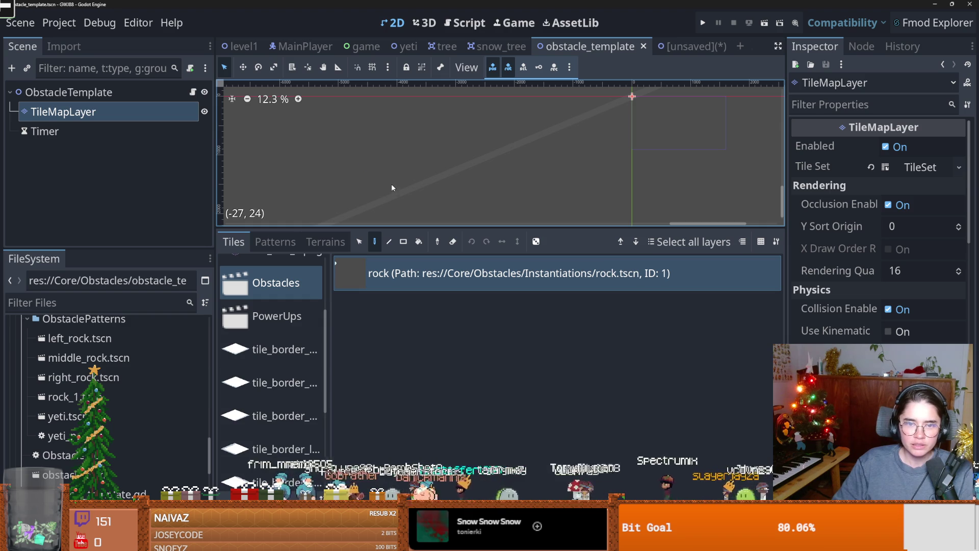
Open the rock.tscn obstacle scene.
scroll(171, 369, down, 2)
scroll(102, 408, up, 4)
scroll(84, 391, up, 3)
double_click(84, 392)
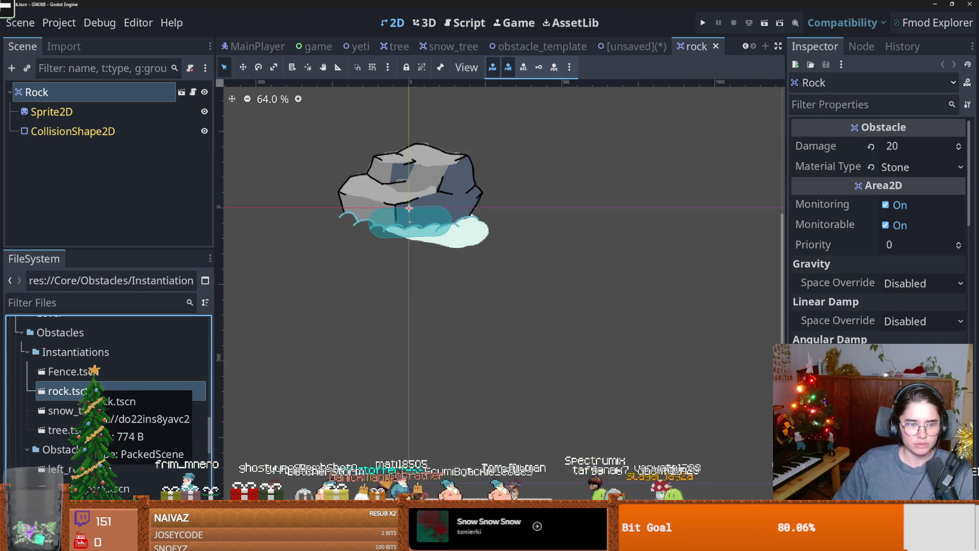
Create a new scene inherited from obstacle.tscn with its root renamed rock2.
scroll(59, 403, down, 4)
right_click(85, 449)
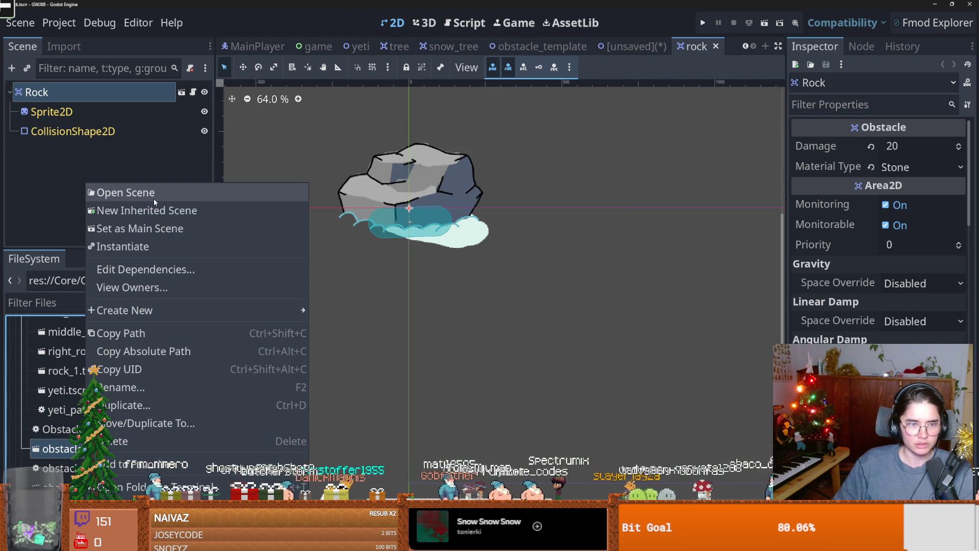
click(156, 210)
double_click(65, 93)
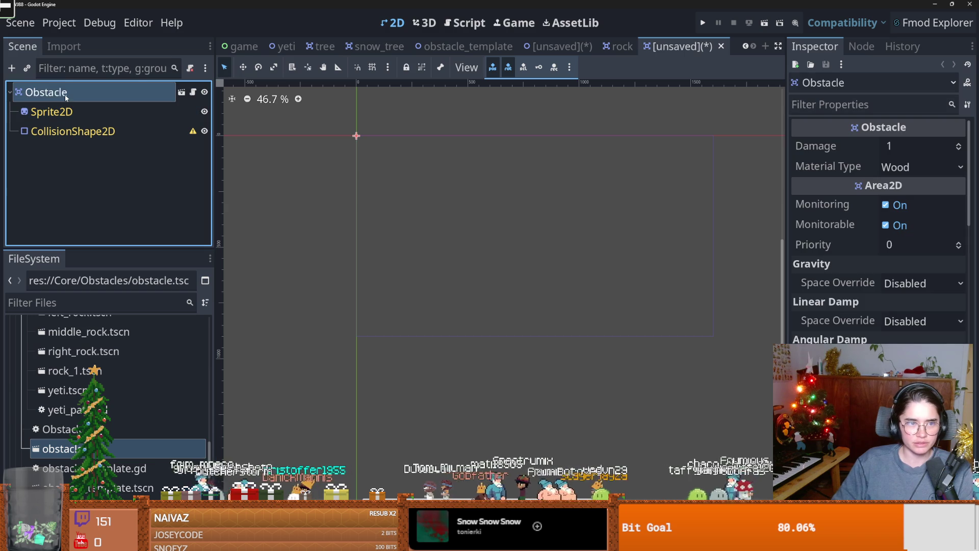
text(rock2)
key(Return)
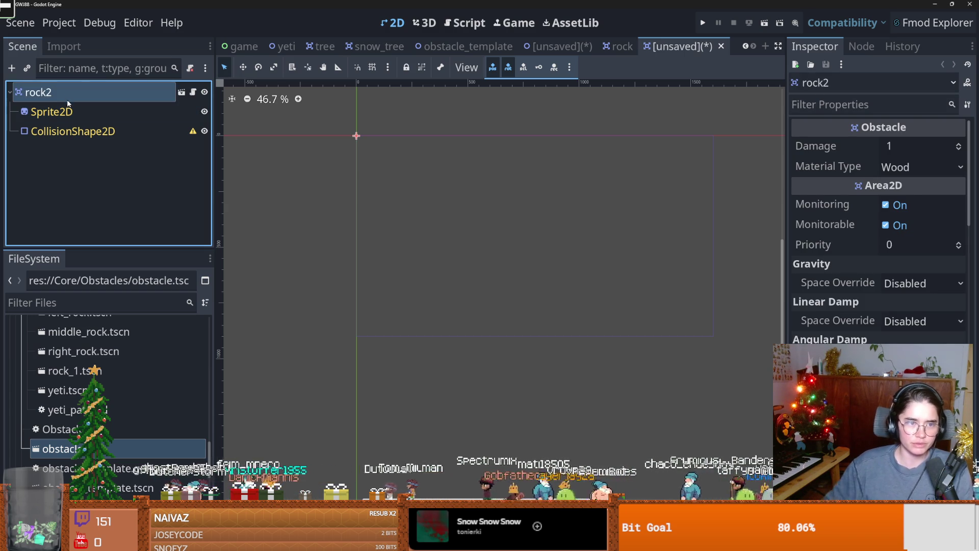
Set the sprite texture to the snowy obstacle_w_1.png, replacing an initial obstacle_b_1 pick.
click(68, 113)
click(959, 147)
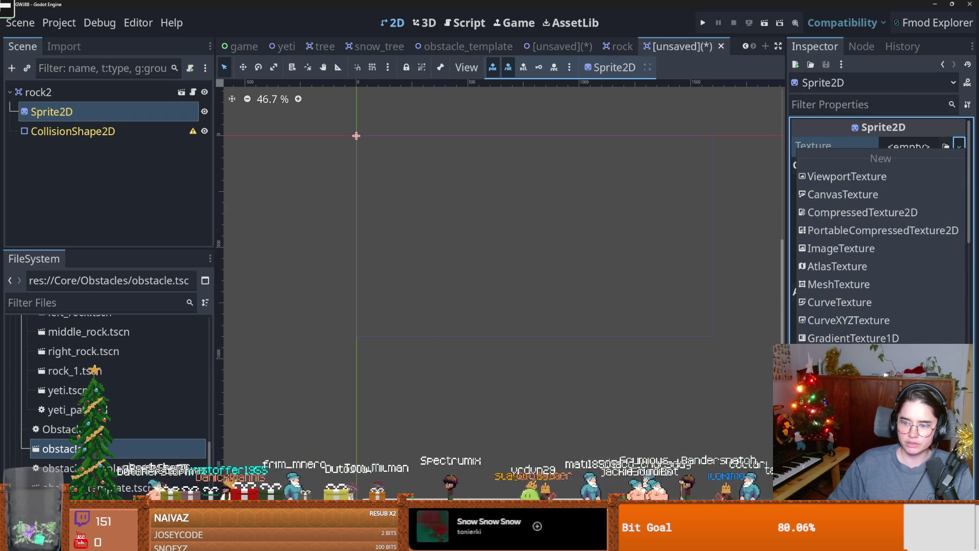
click(837, 477)
text(rock)
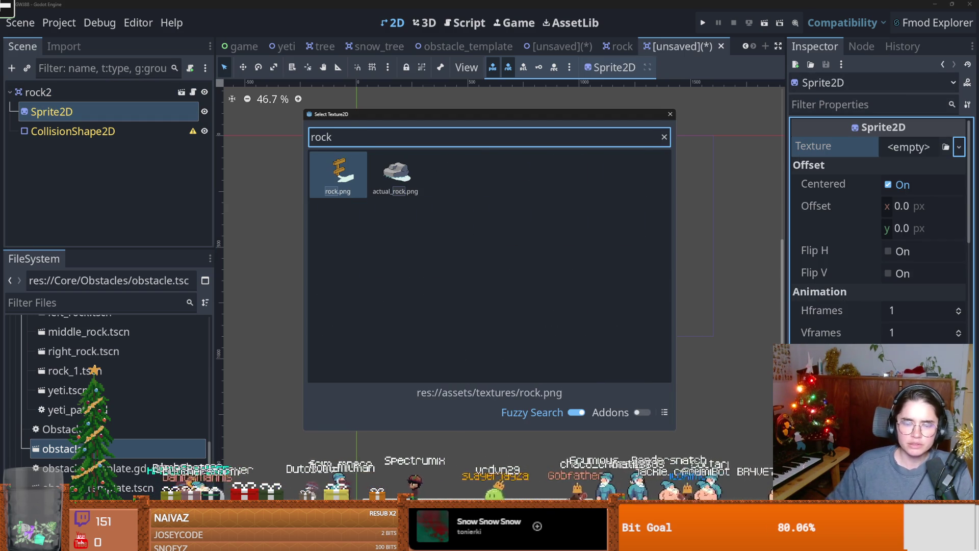
key(BackSpace)
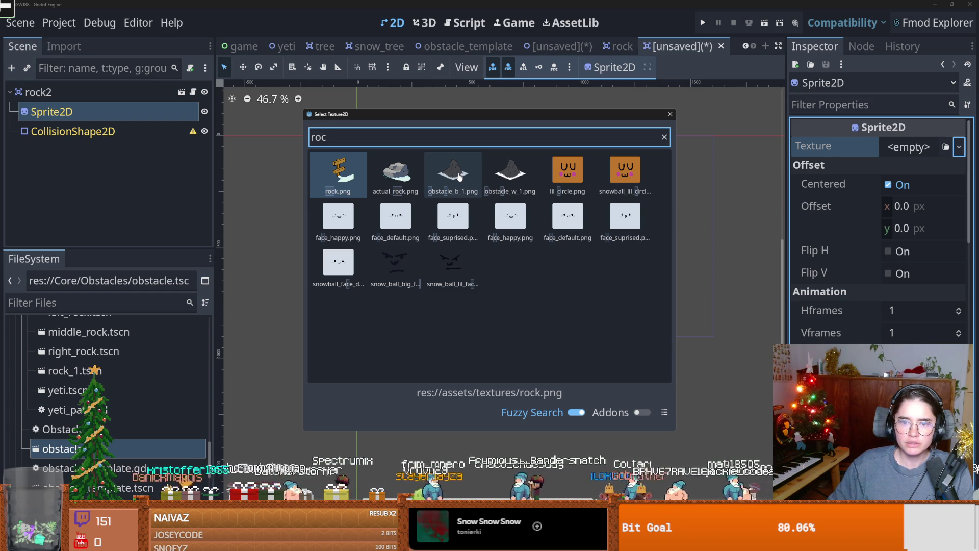
double_click(458, 176)
scroll(408, 275, up, 3)
scroll(419, 276, up, 5)
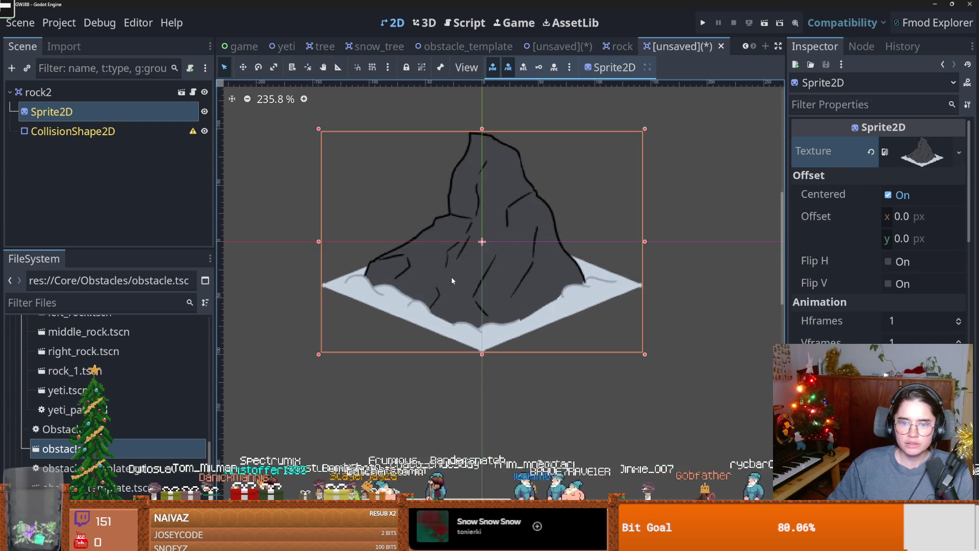
click(961, 157)
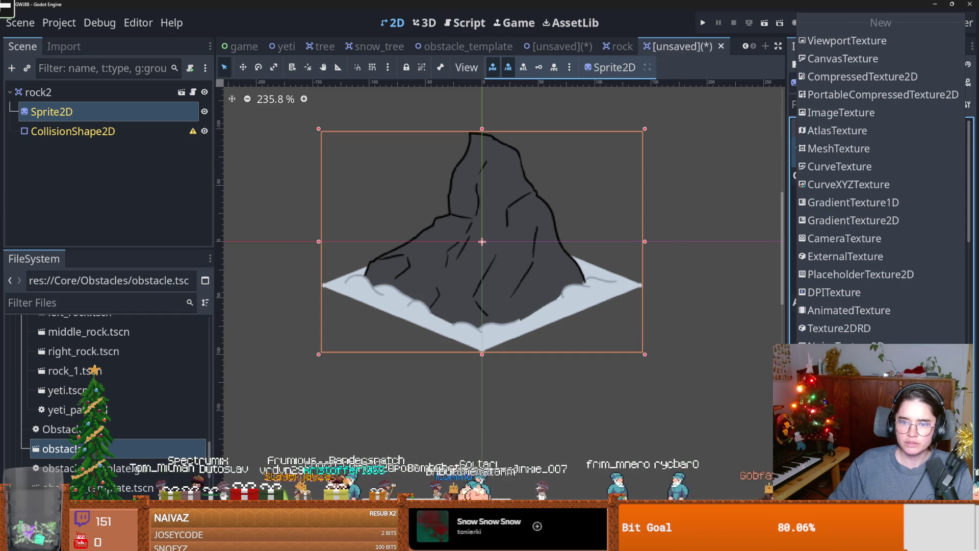
click(847, 376)
drag(477, 121, 739, 252)
text(r)
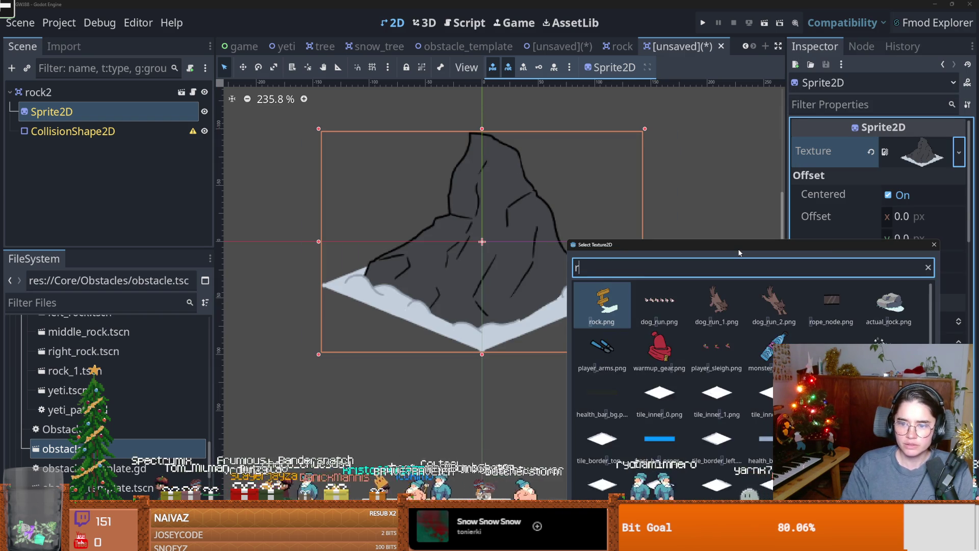
text(oc)
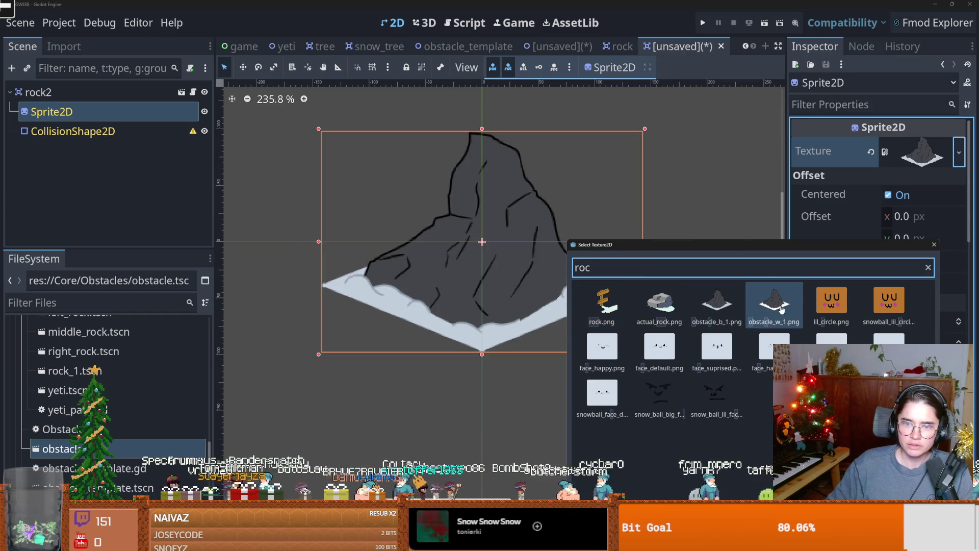
click(778, 306)
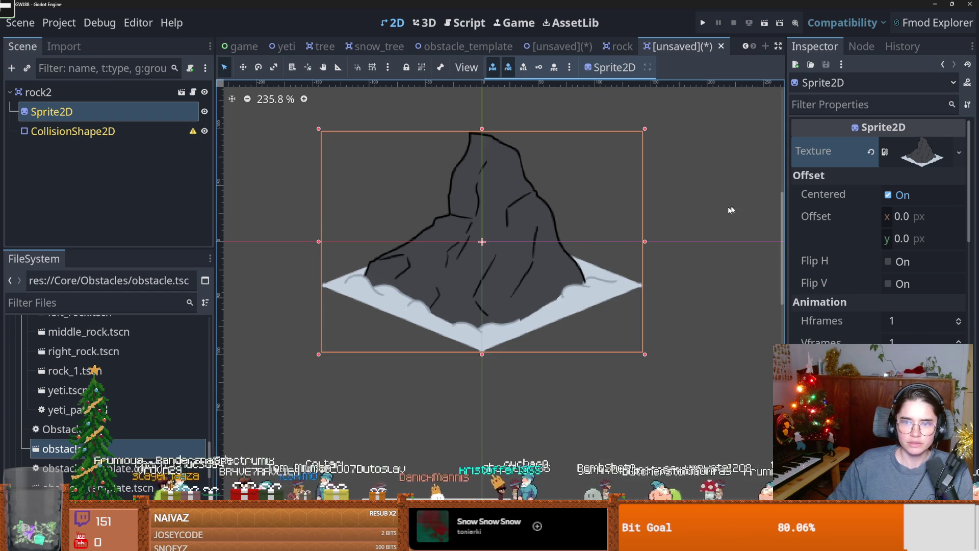
Give the collision an enlarged CircleShape2D covering the rock and save as rock_2.tscn.
click(73, 132)
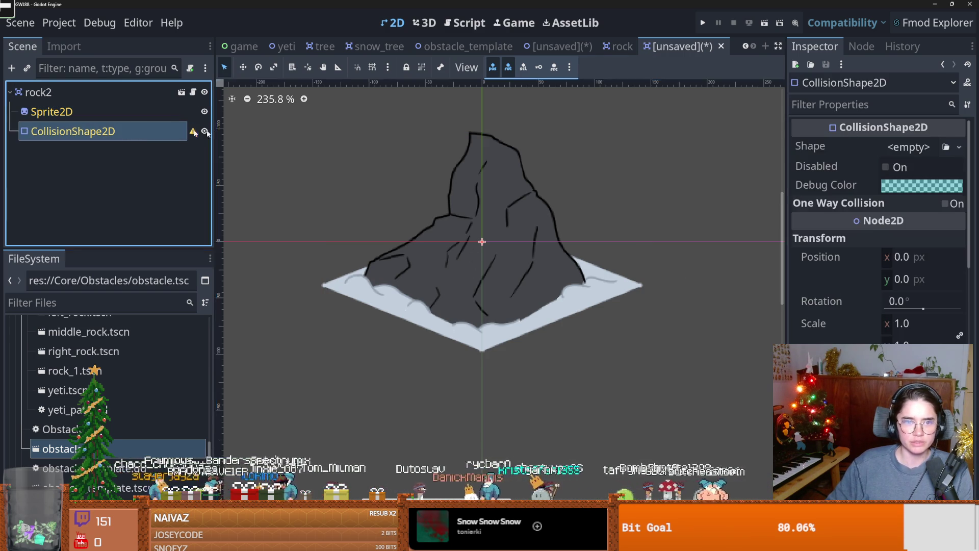
click(959, 147)
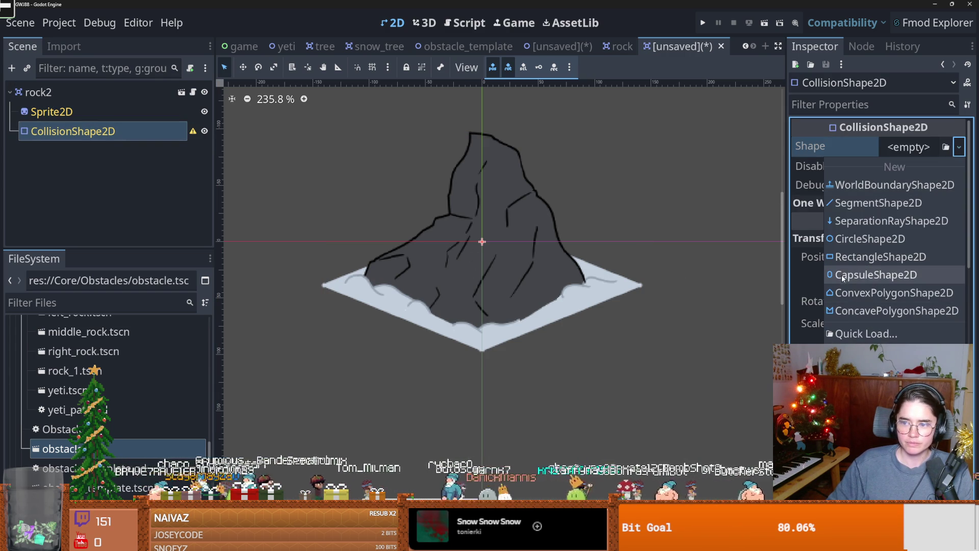
click(867, 239)
drag(494, 247, 602, 243)
key(ctrl+s)
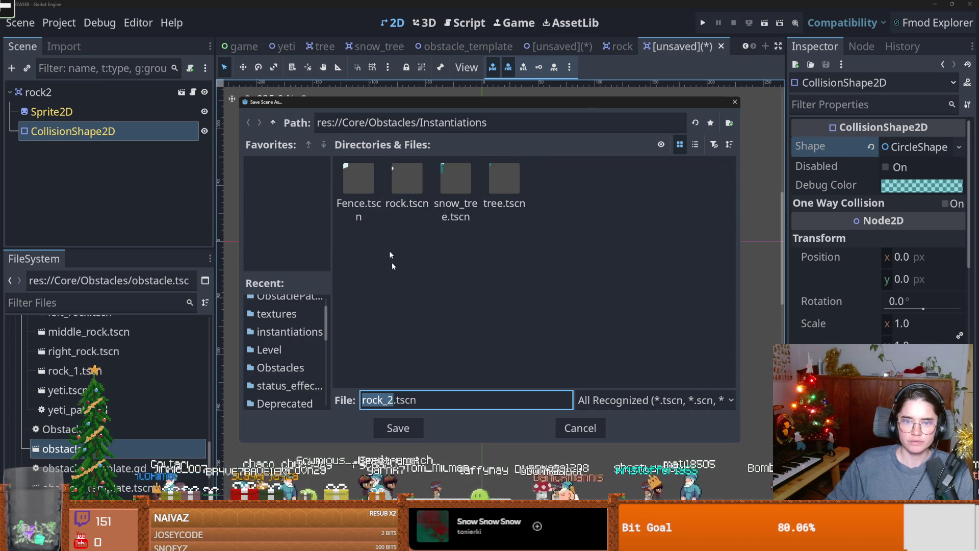
key(Return)
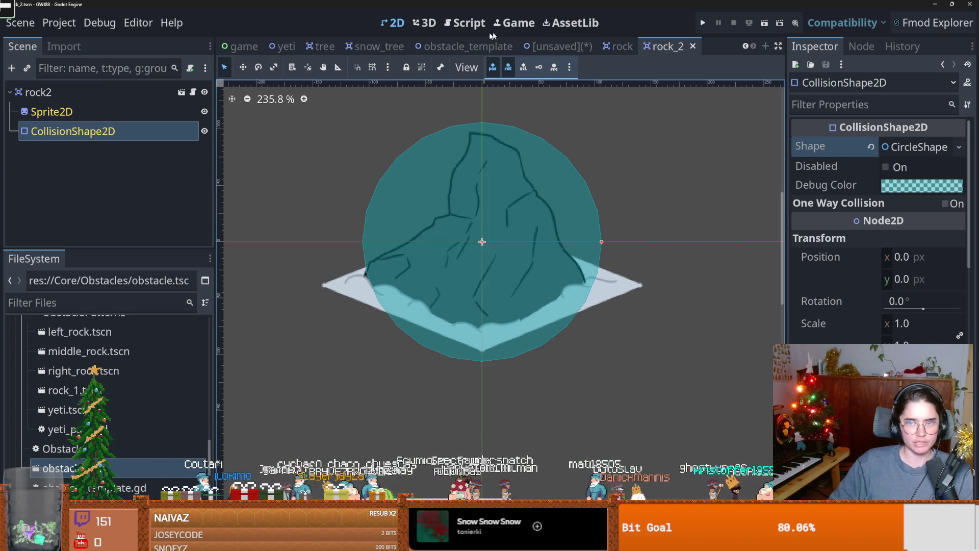
In obstacle_template's TileSet, add rock_2, Fence, snow_tree and tree scenes from Instantiations.
click(459, 46)
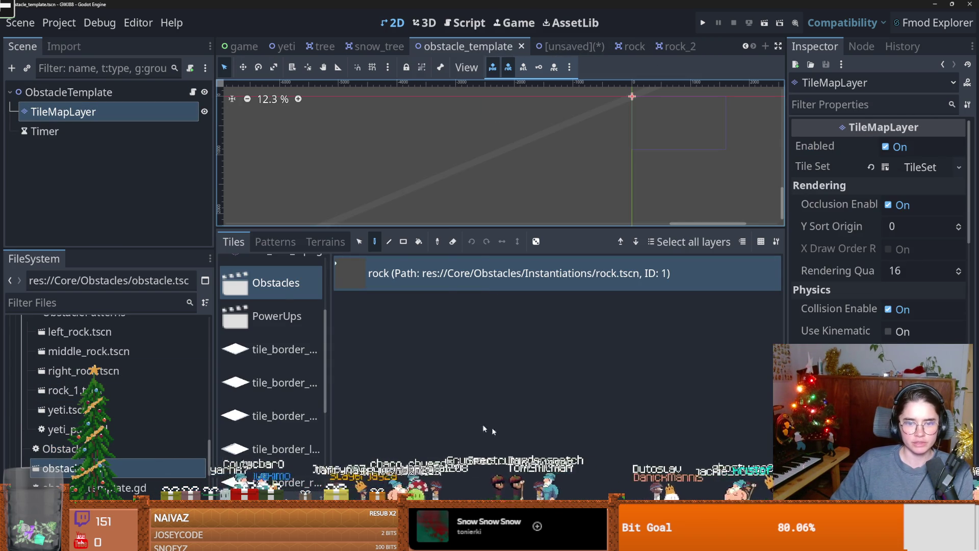
click(487, 496)
click(488, 497)
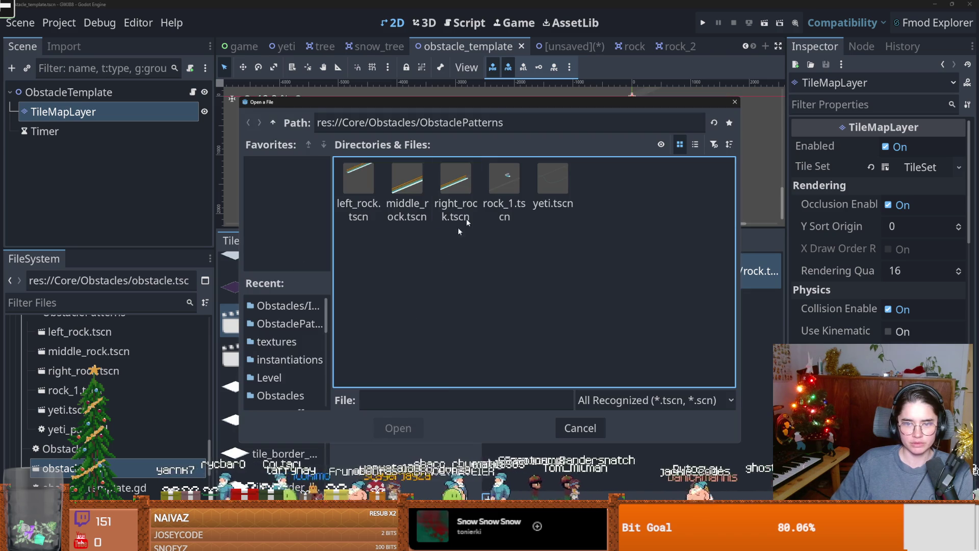
click(273, 123)
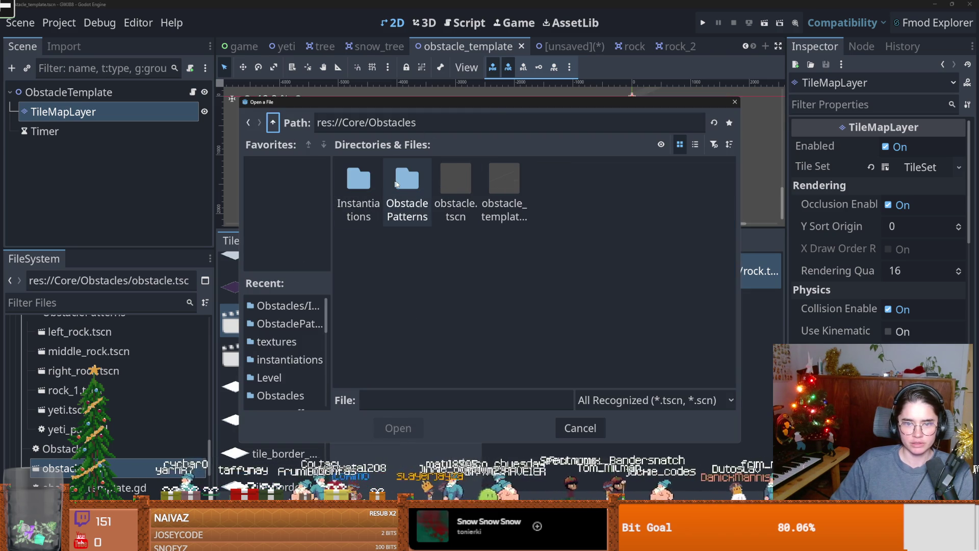
double_click(358, 180)
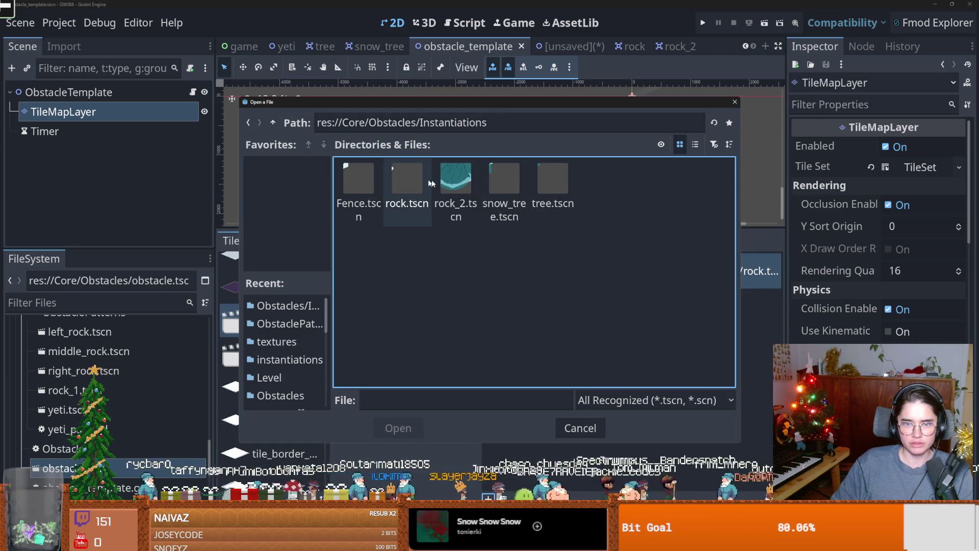
double_click(446, 184)
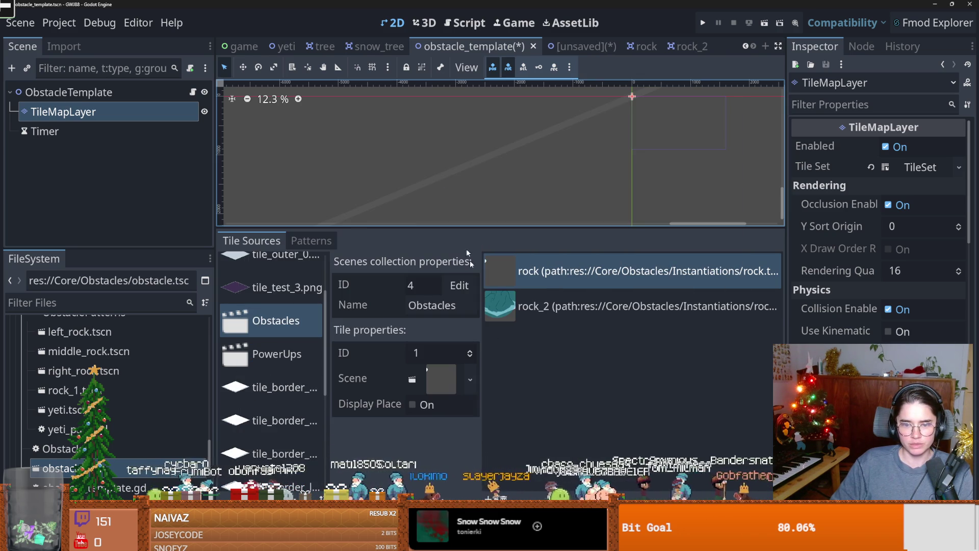
click(488, 498)
double_click(364, 188)
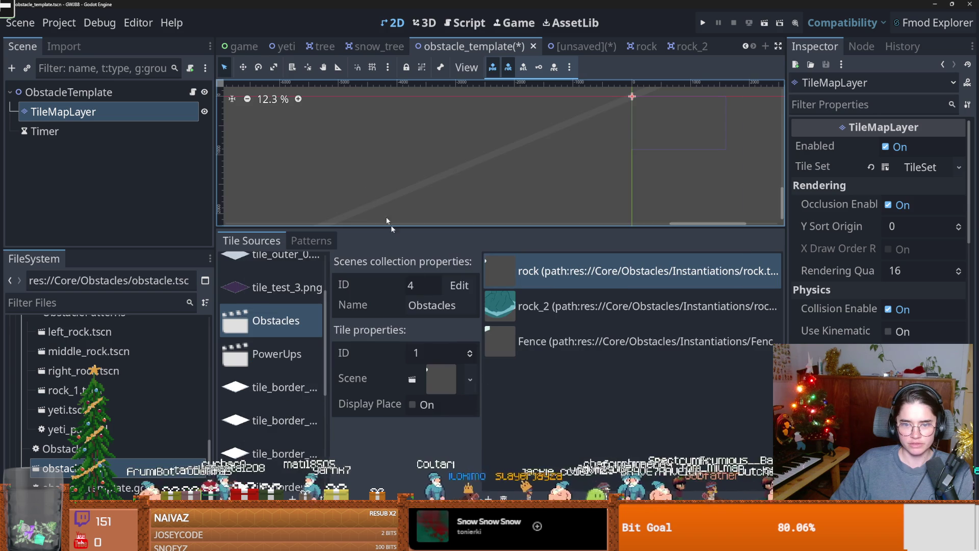
click(488, 498)
double_click(504, 191)
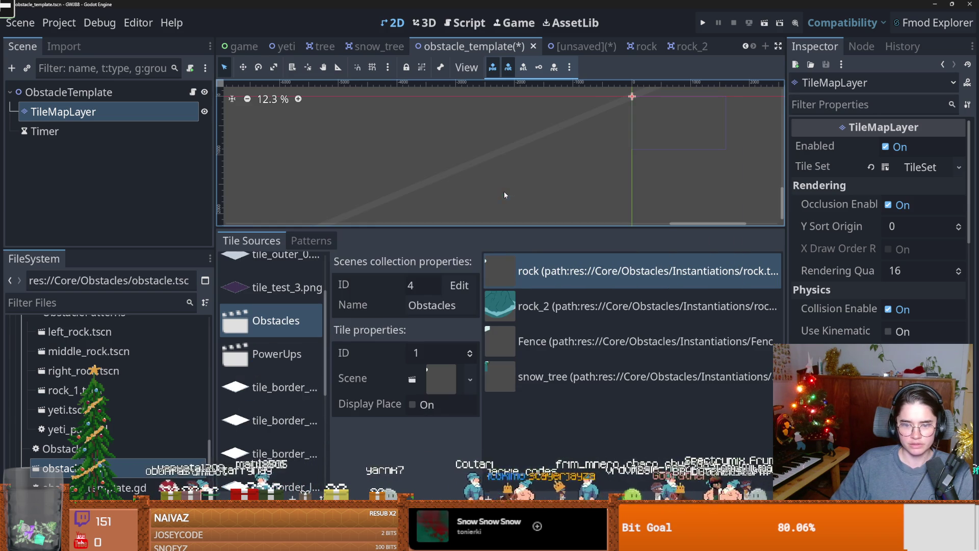
click(488, 498)
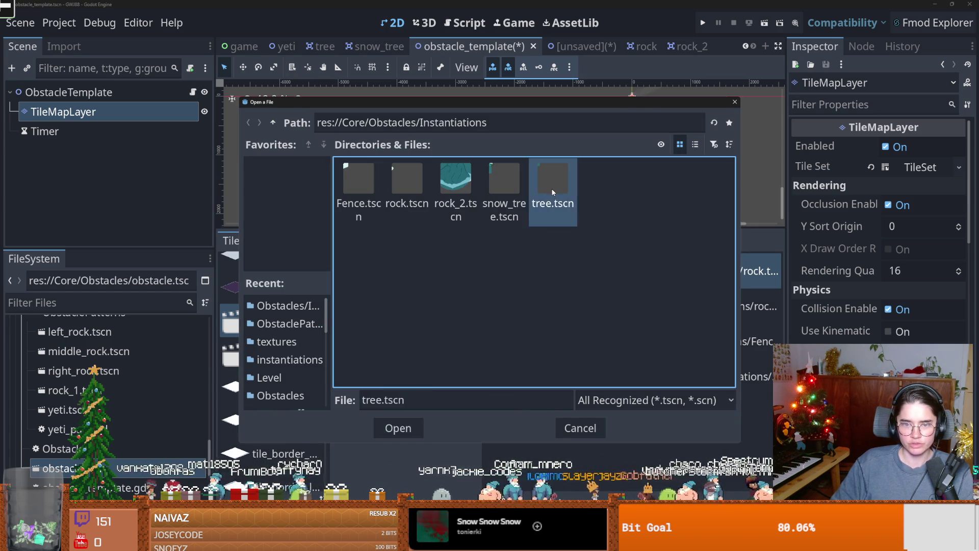
double_click(553, 185)
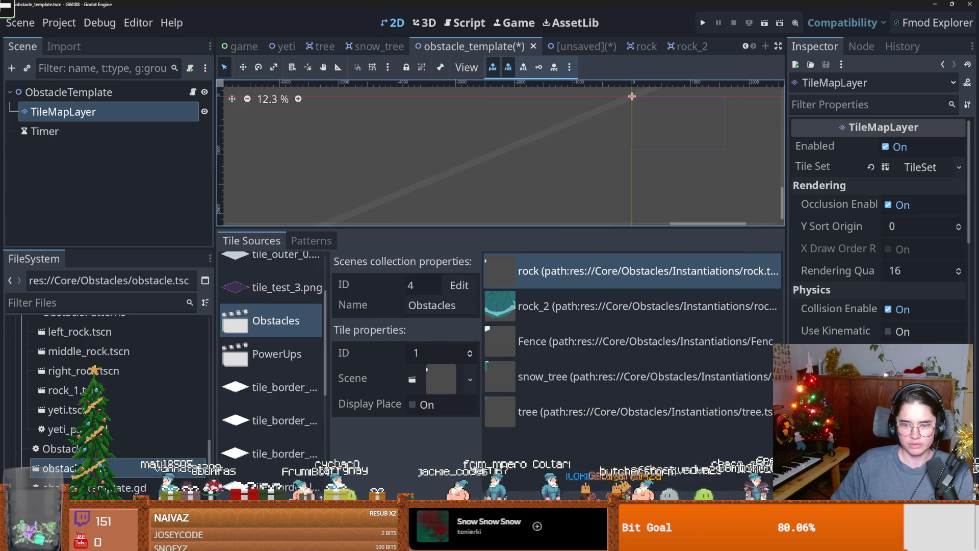
Cancel the extra file picker and save the obstacle_template scene.
click(489, 498)
click(734, 102)
key(ctrl+s)
drag(523, 228, 523, 303)
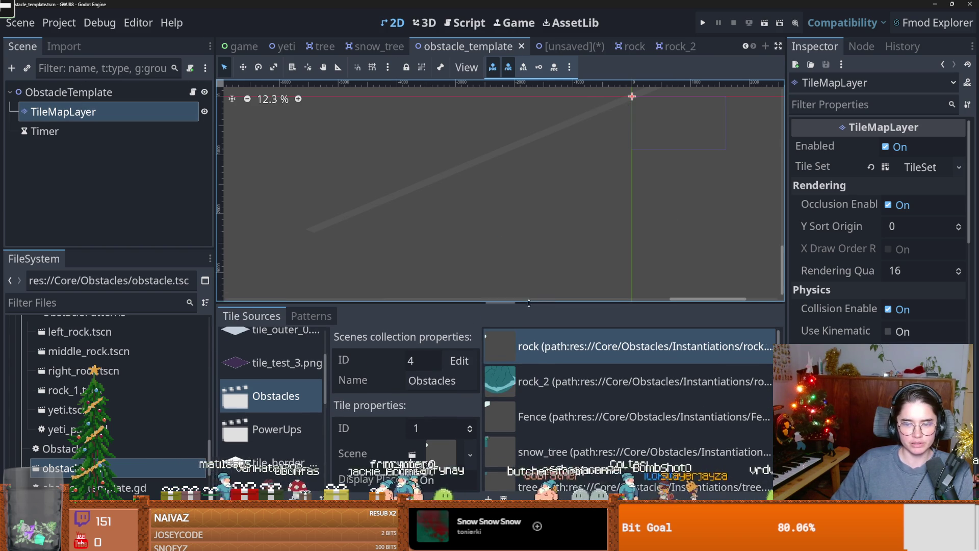
scroll(460, 246, down, 3)
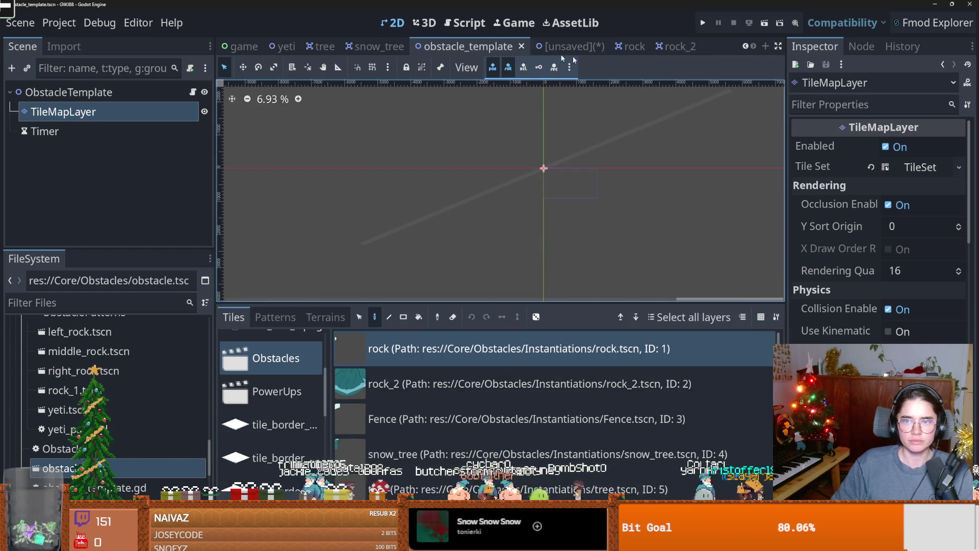
Switch to the unsaved inherited template scene and pan around its painted tiles.
click(582, 47)
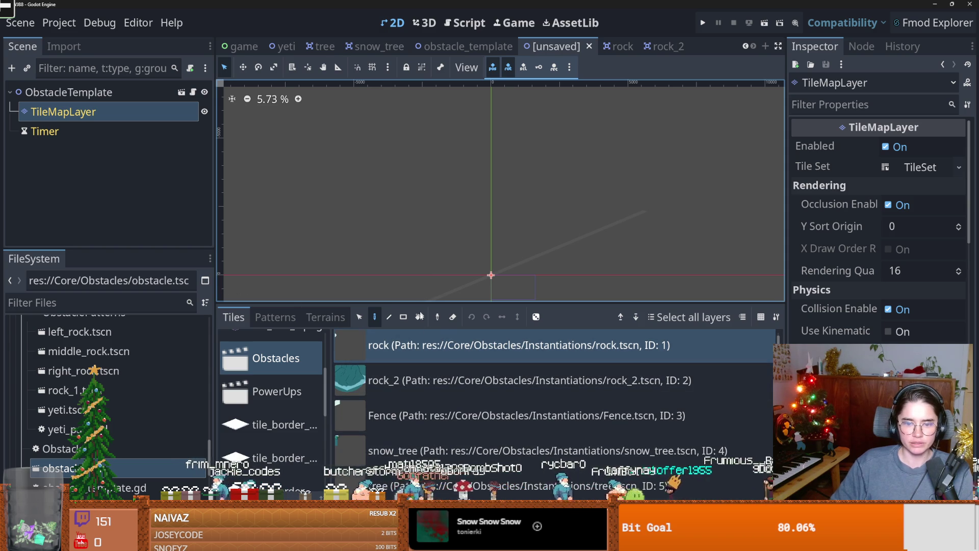
drag(399, 217, 428, 184)
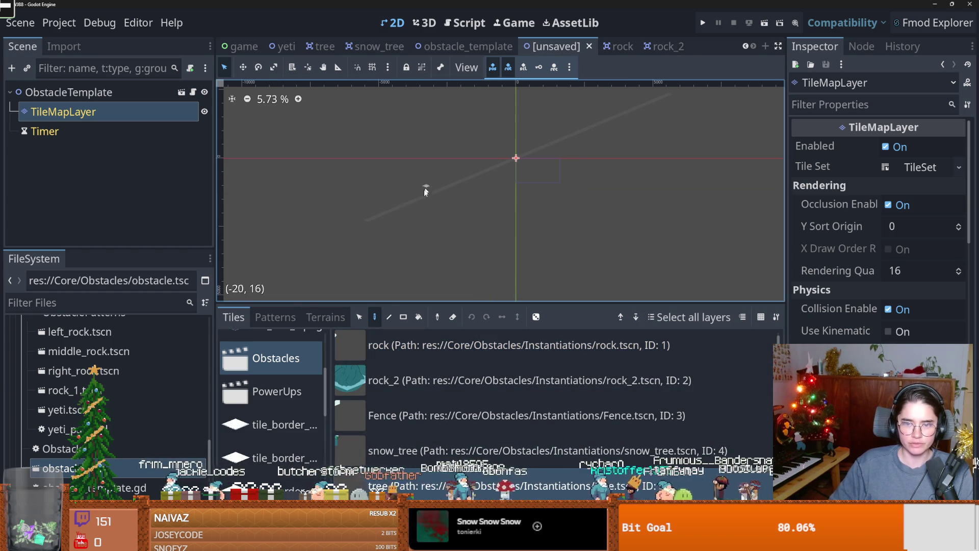
scroll(423, 219, up, 5)
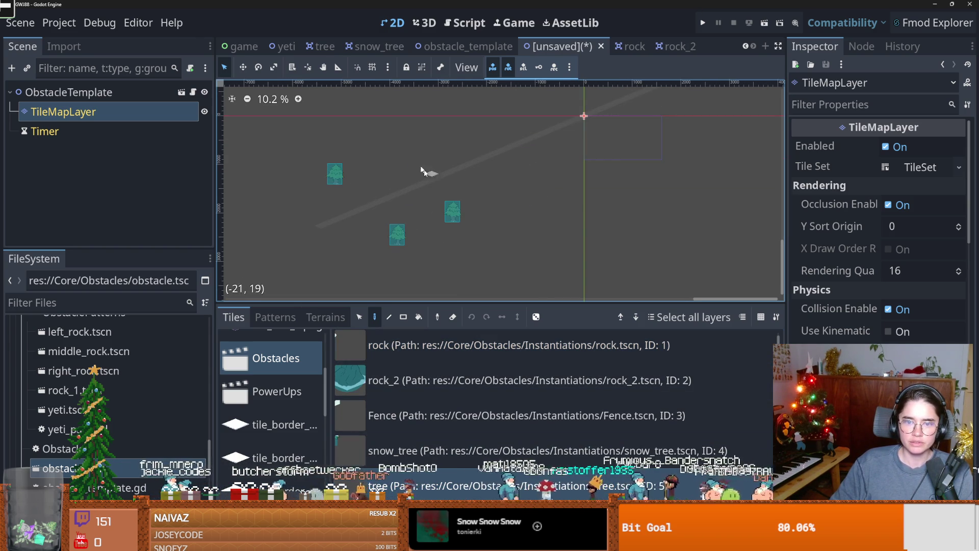
scroll(449, 199, down, 2)
drag(465, 218, 448, 267)
Undo the painted tree tiles in the pattern scene and leave it unsaved for now.
key(ctrl+z)
key(ctrl+z)
key(ctrl+z)
key(ctrl+s)
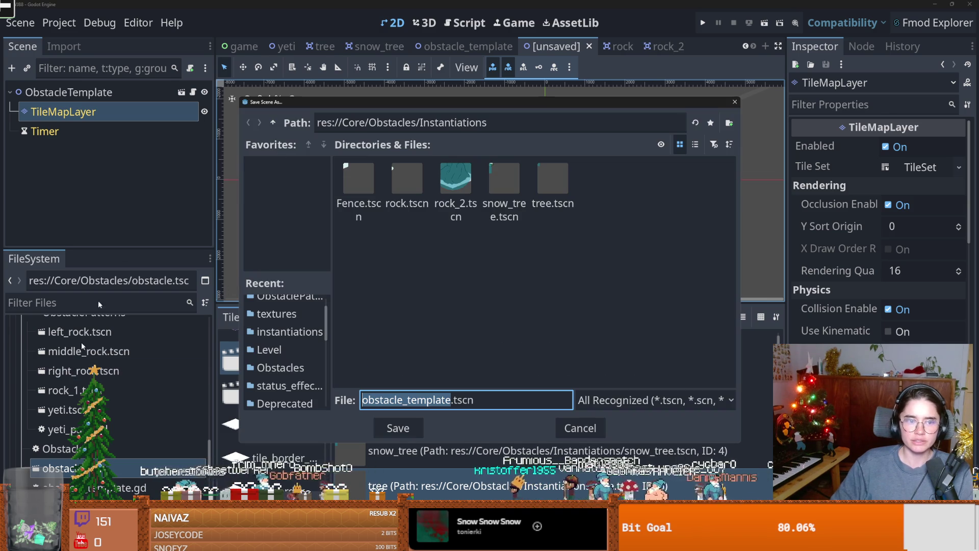
key(Escape)
scroll(124, 435, up, 3)
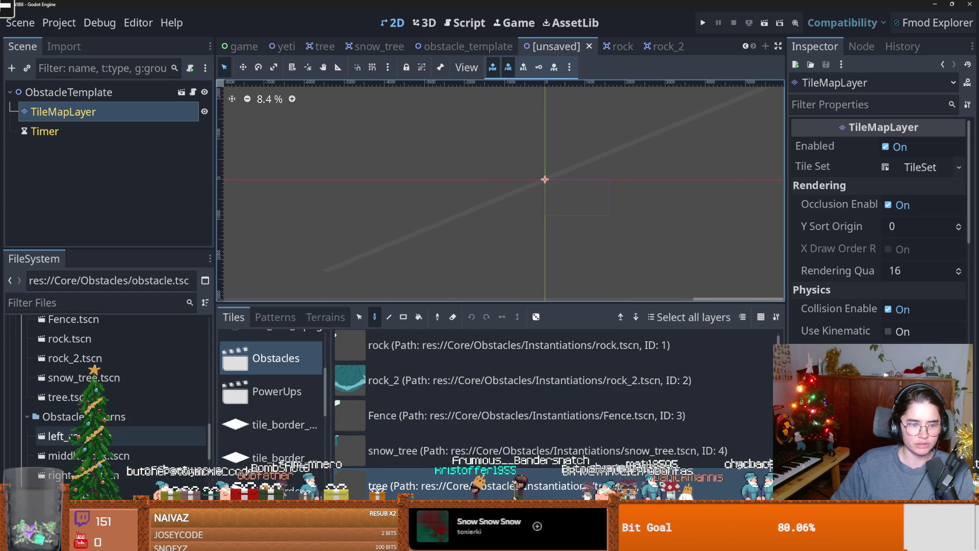
Enlarge the Tree scene's root about fourfold, then open snow_tree.tscn to edit its scale.
double_click(123, 396)
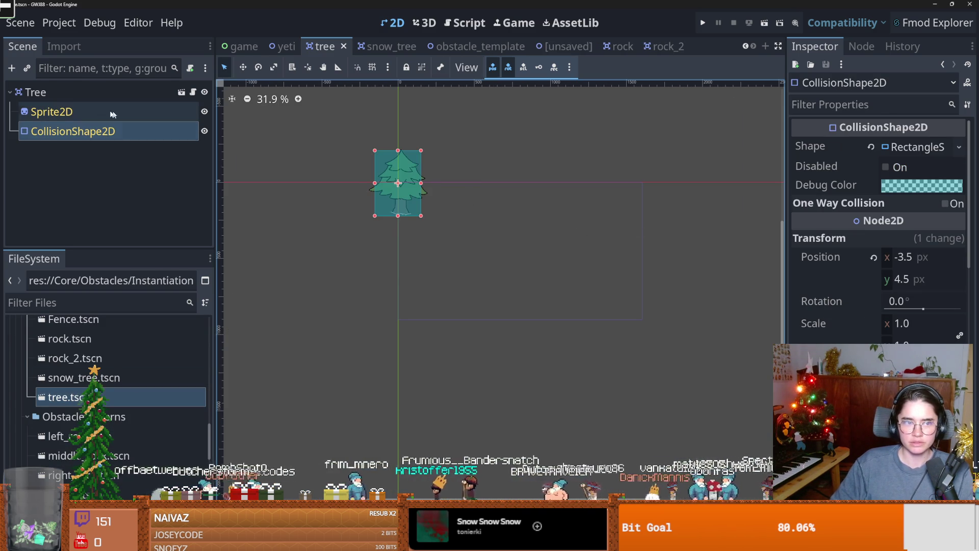
click(35, 92)
scroll(871, 259, down, 5)
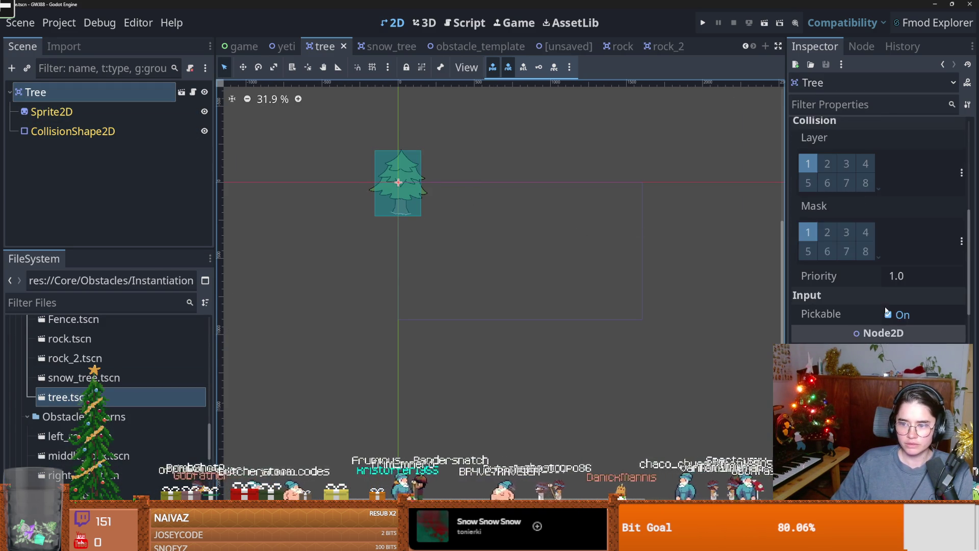
scroll(515, 290, down, 2)
drag(450, 240, 515, 290)
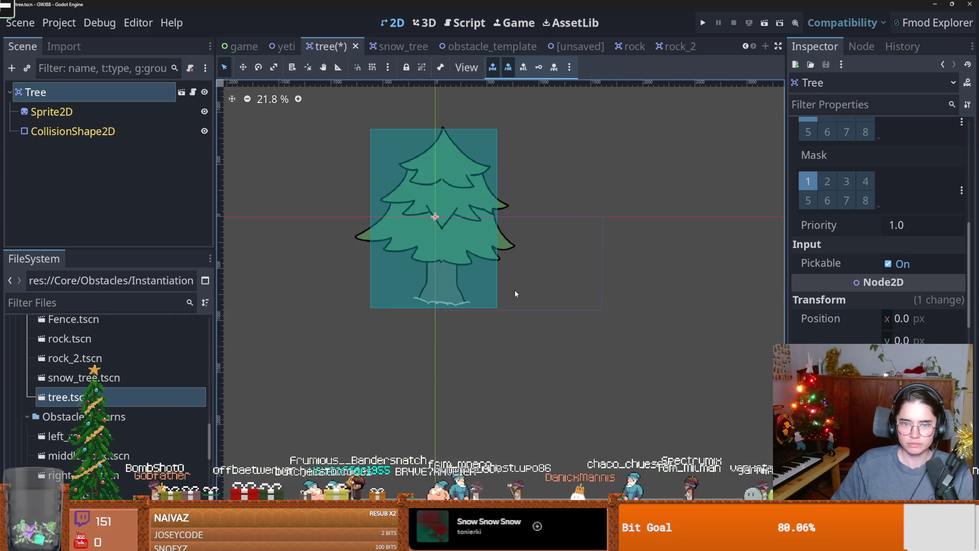
double_click(84, 377)
click(916, 324)
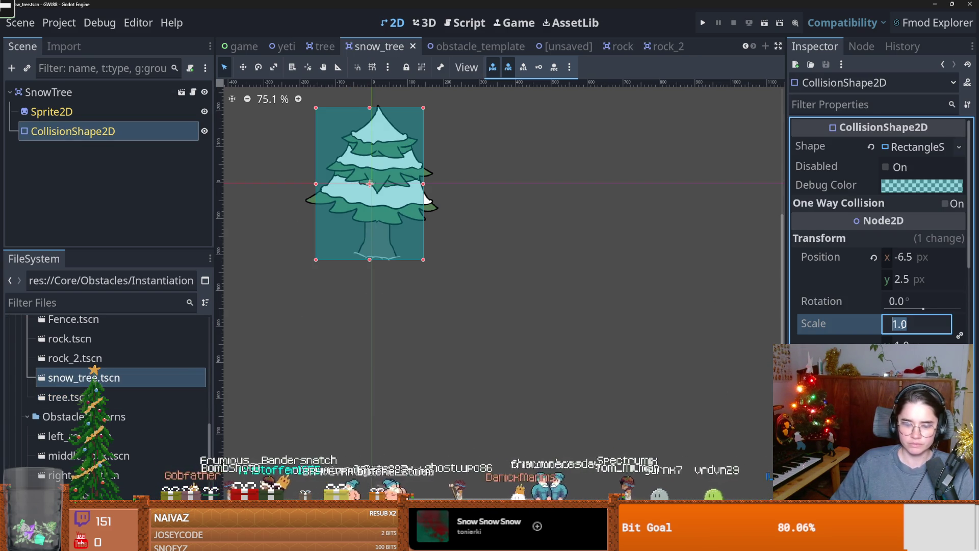
Set the SnowTree root's scale to 5, undoing an accidental scale change on the collision shape.
text(5)
key(Return)
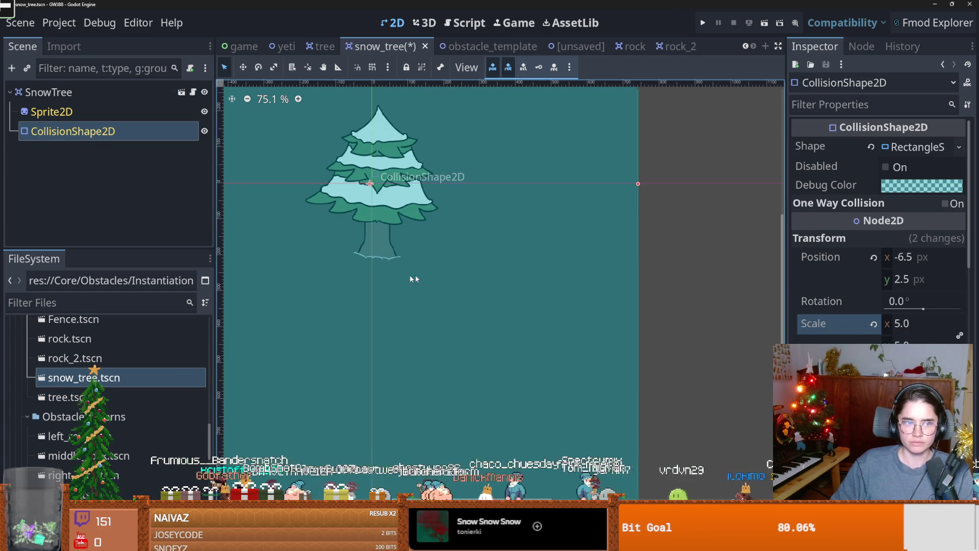
key(ctrl+z)
click(140, 95)
scroll(880, 229, down, 10)
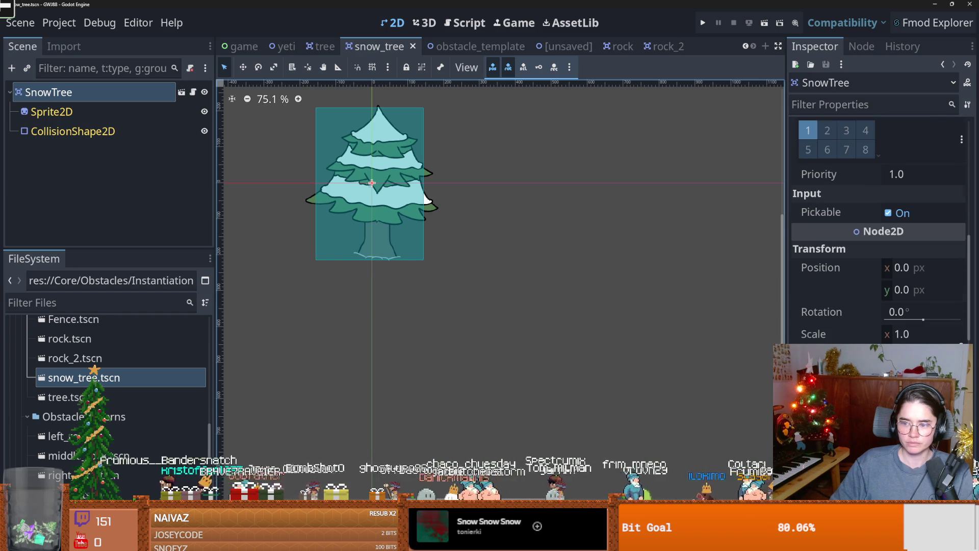
click(916, 335)
text(5)
key(Return)
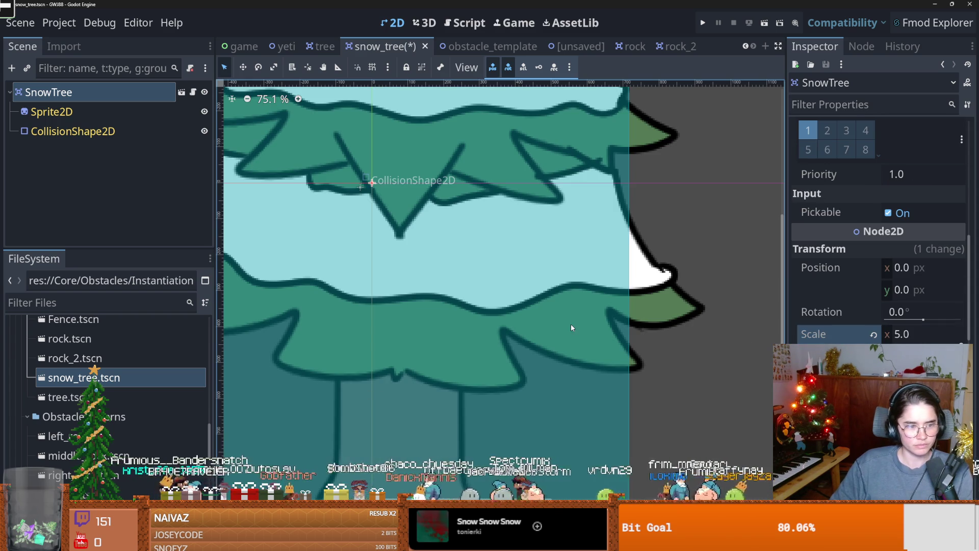
Pan to view the enlarged snow tree and return to the unsaved pattern scene.
scroll(465, 342, down, 1)
scroll(465, 341, down, 1)
drag(483, 333, 335, 314)
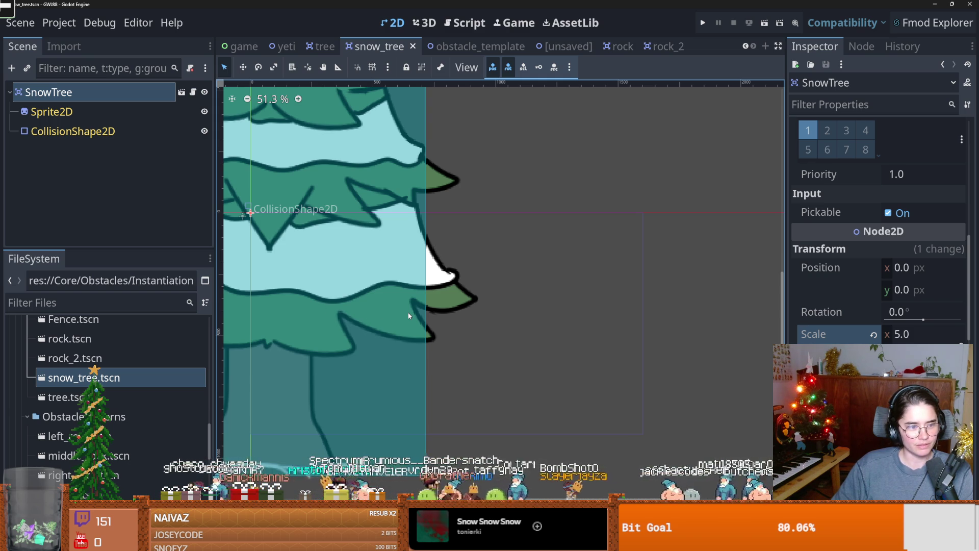
scroll(343, 308, down, 2)
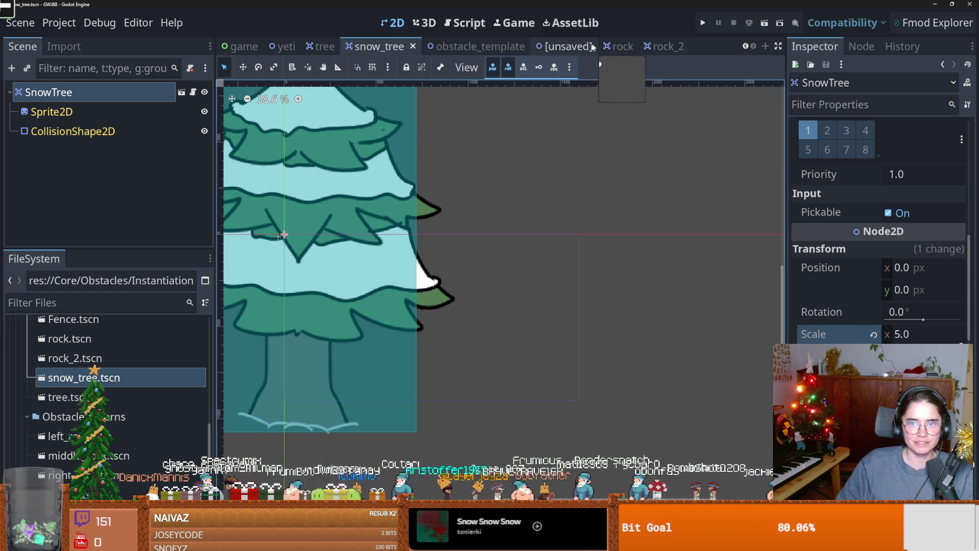
click(561, 46)
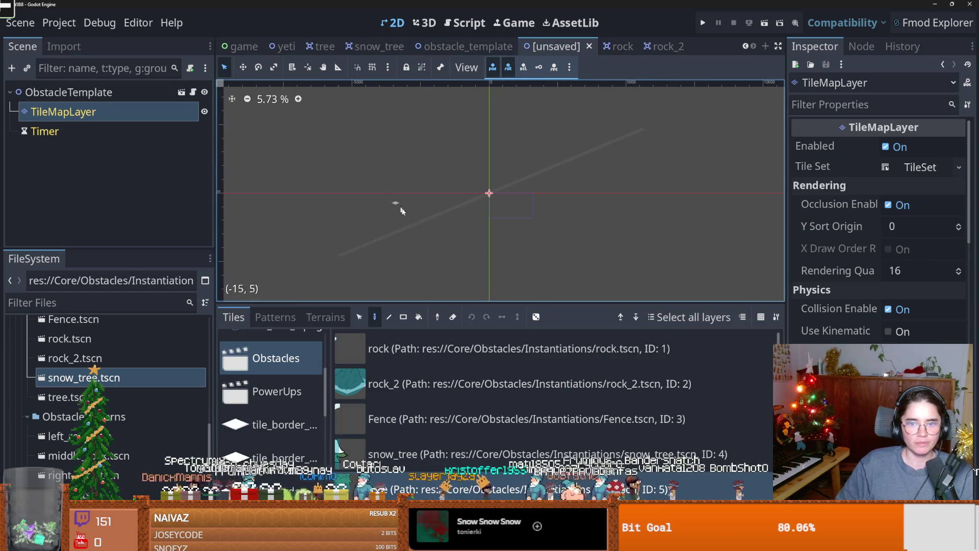
Paint plain and snowy tree tiles across the pattern, erasing one snow tree, then start saving.
click(388, 454)
click(359, 231)
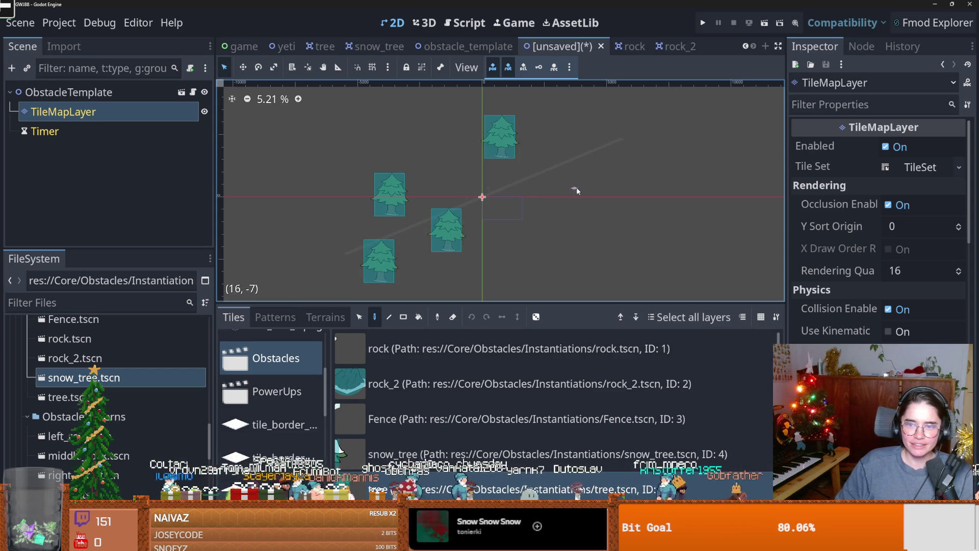
scroll(561, 231, down, 1)
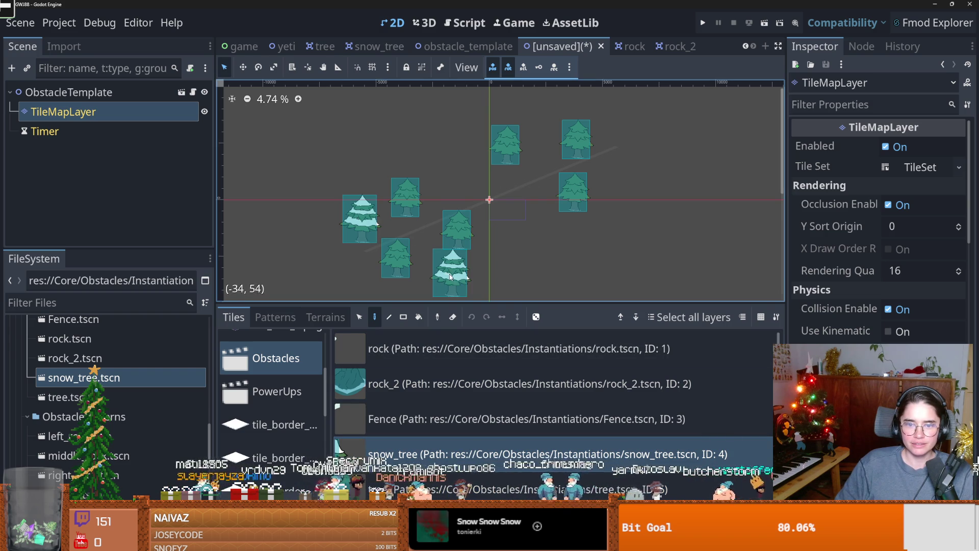
right_click(447, 176)
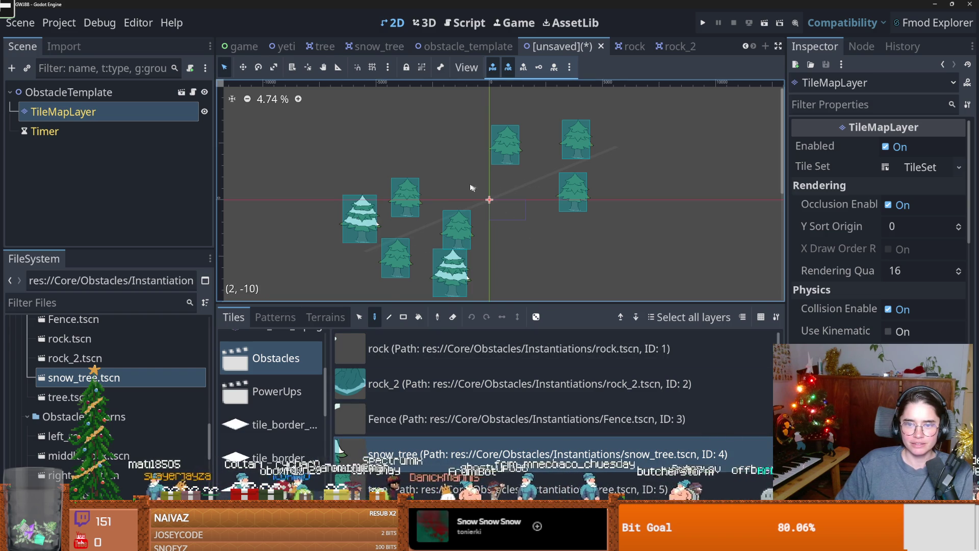
scroll(561, 204, down, 1)
click(589, 224)
click(521, 166)
scroll(525, 269, down, 3)
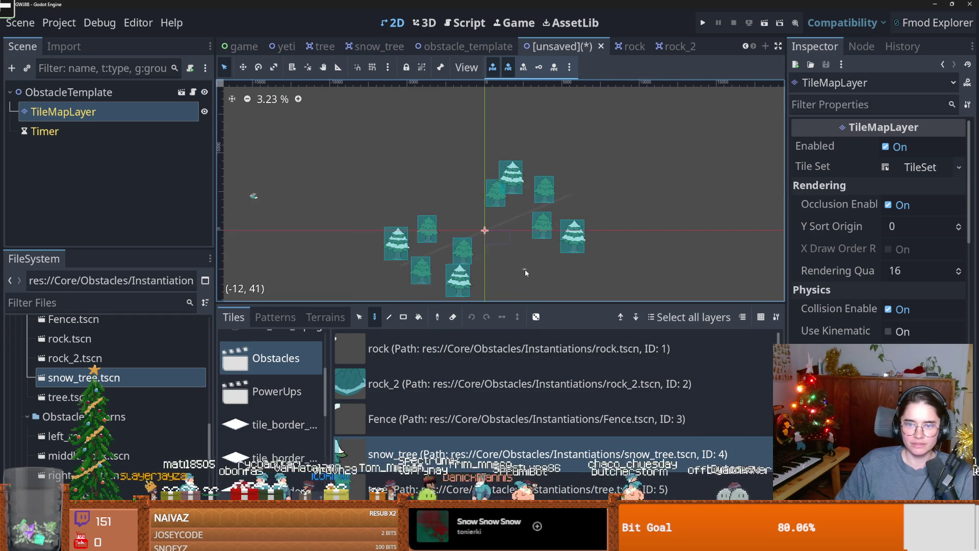
scroll(500, 162, down, 1)
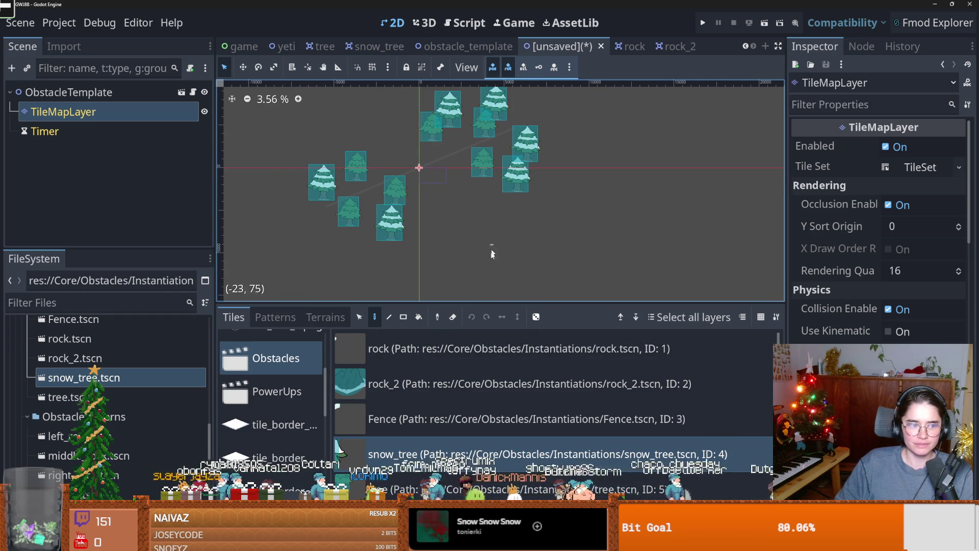
scroll(459, 224, up, 3)
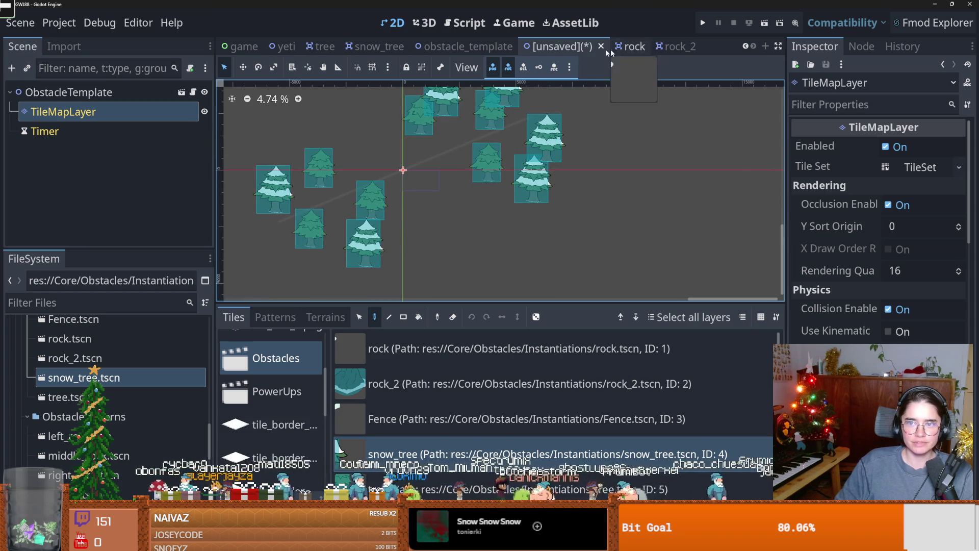
key(ctrl+s)
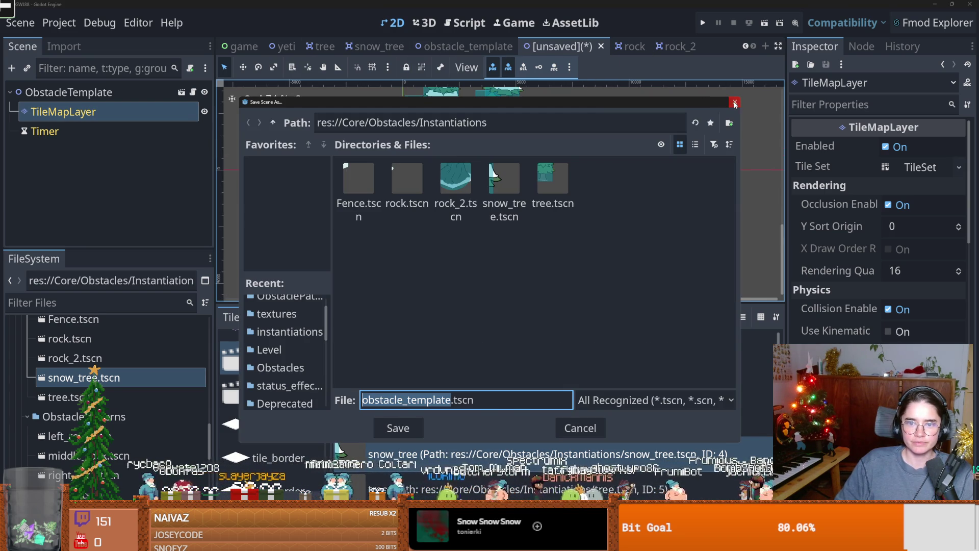
Save the pattern as forest_pattern.tscn in the Obstacles/ObstaclePatterns folder.
click(734, 103)
key(ctrl+s)
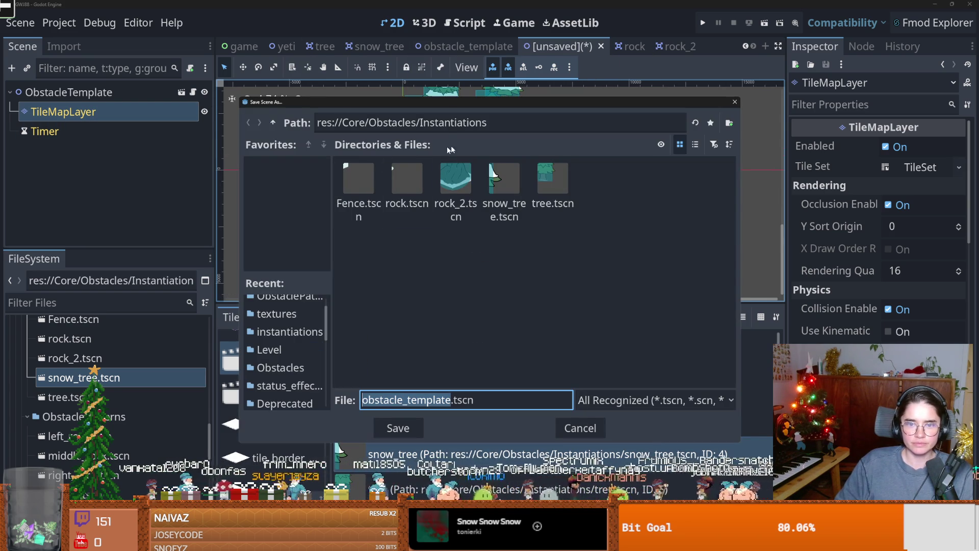
click(273, 123)
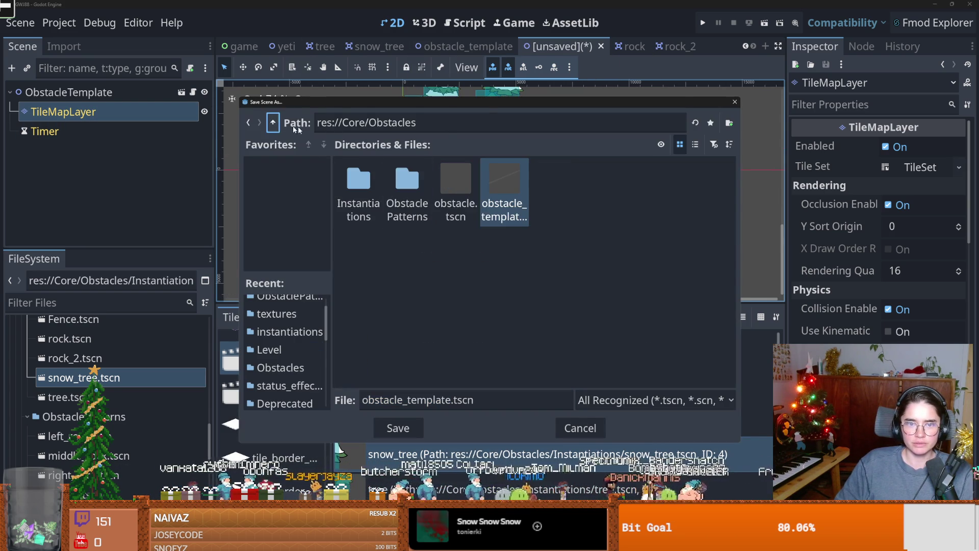
double_click(409, 188)
click(418, 401)
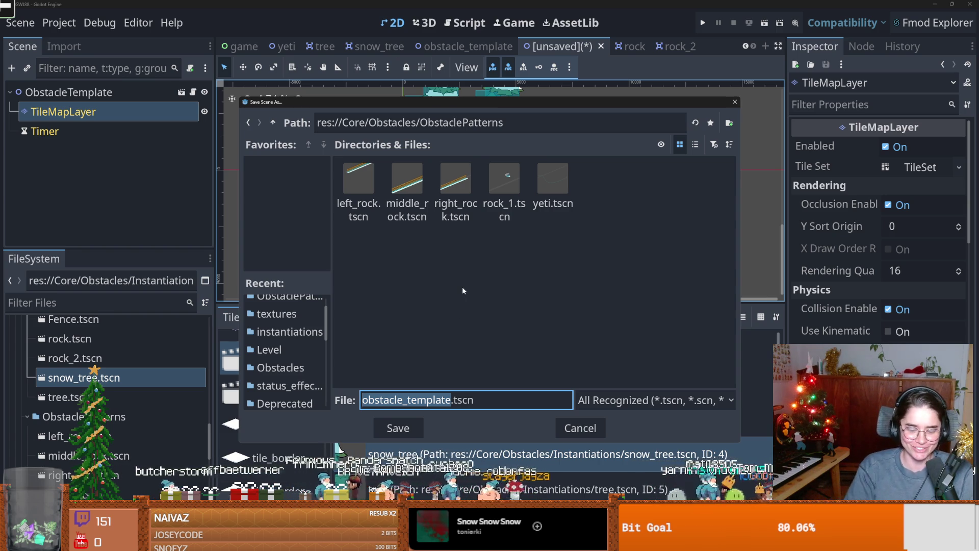
text(forest)
text(_pattern)
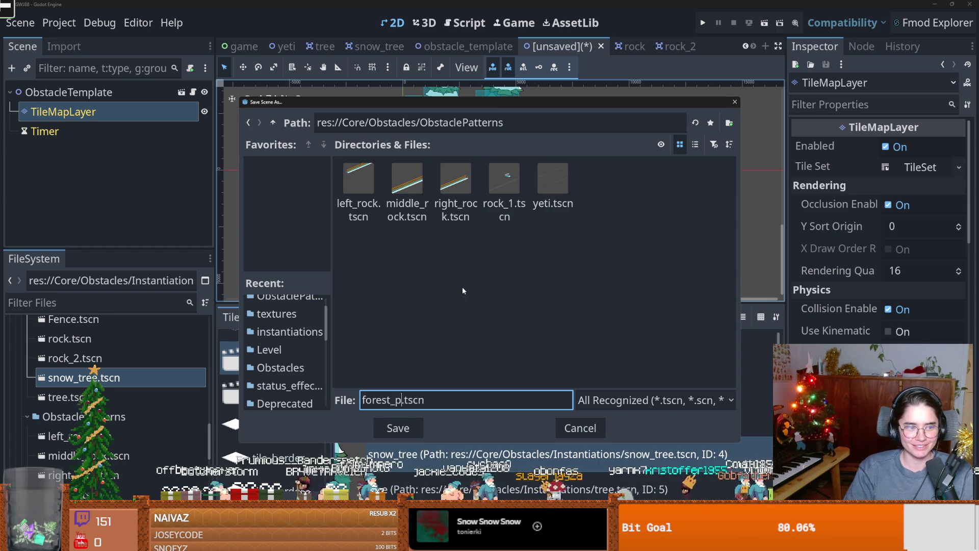
key(Return)
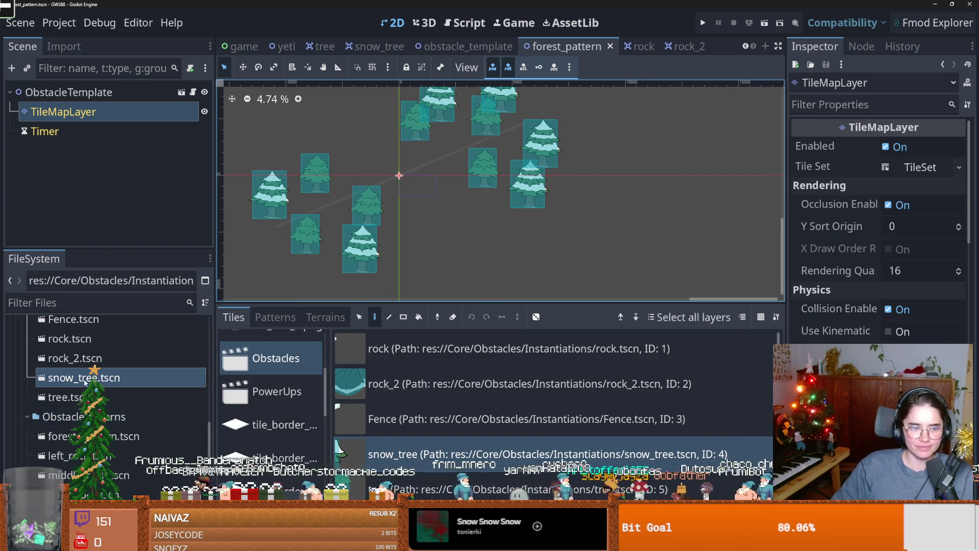
In tree.tscn, shift the sprite offset upward, move the collision shape over the tree, and save.
scroll(70, 377, up, 2)
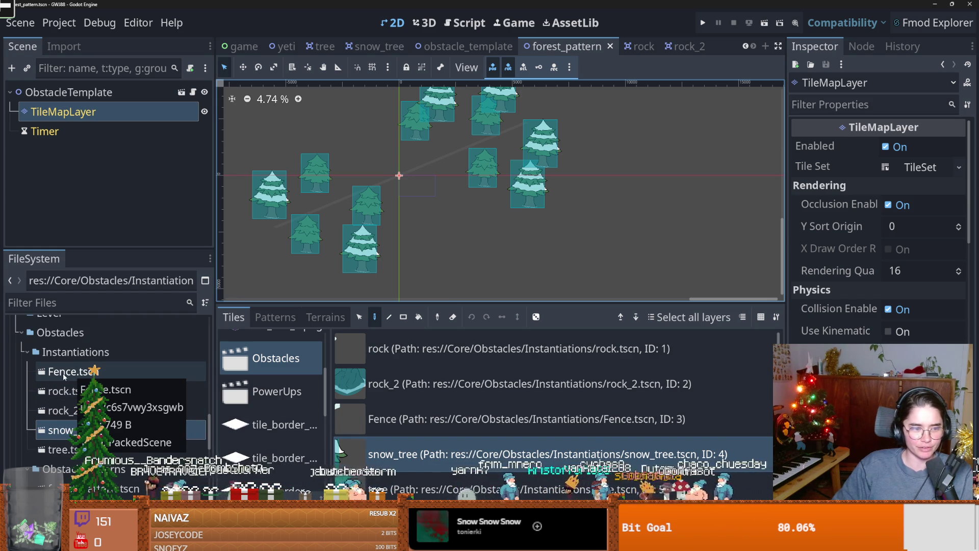
double_click(63, 376)
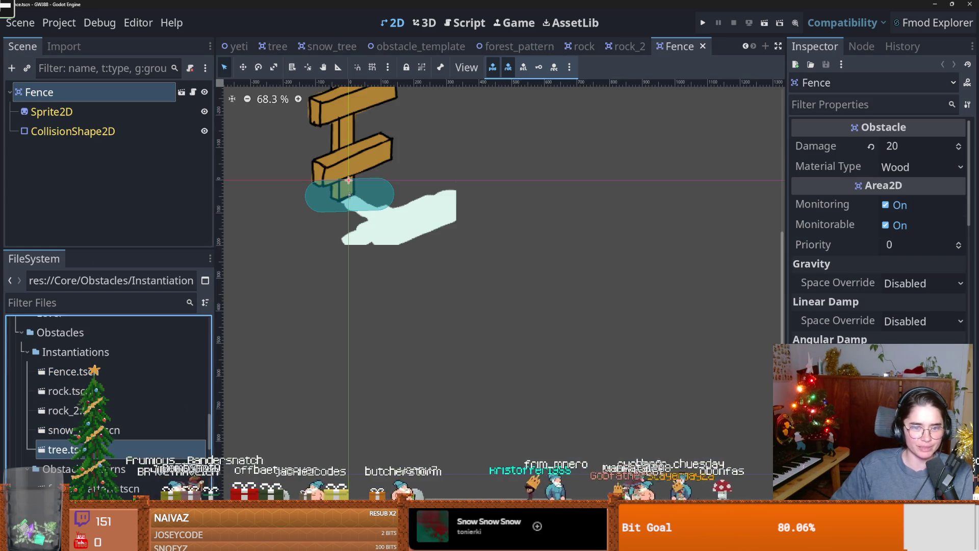
double_click(61, 449)
click(88, 111)
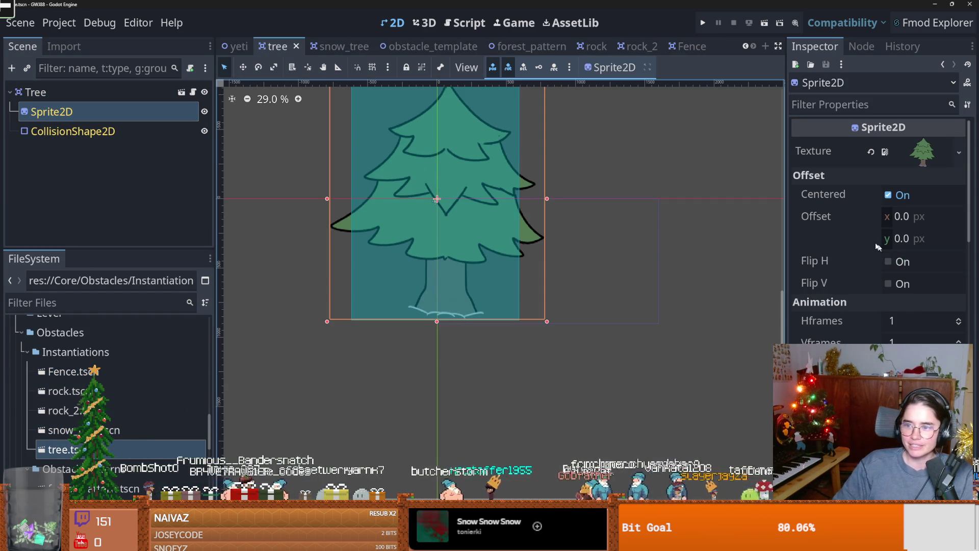
drag(892, 244, 500, 273)
scroll(500, 274, down, 4)
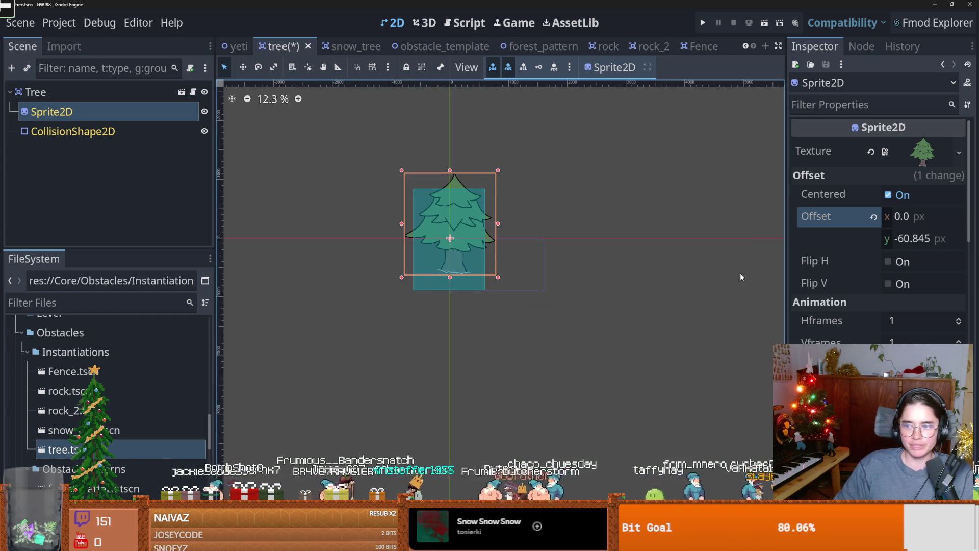
mouse_move(886, 239)
mouse_down()
mouse_move(202, 247)
mouse_move(519, 266)
mouse_up()
drag(947, 247, 549, 256)
mouse_move(887, 218)
mouse_down()
mouse_move(501, 279)
mouse_move(455, 217)
mouse_up()
click(456, 269)
key(ctrl+s)
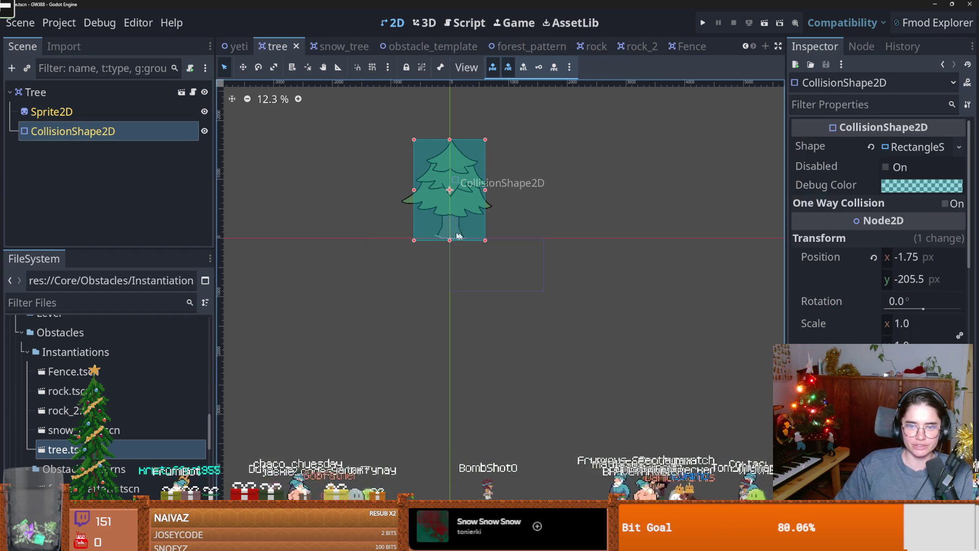
Turn on Y Sort Enabled for the Tree root node.
click(153, 93)
scroll(878, 230, down, 15)
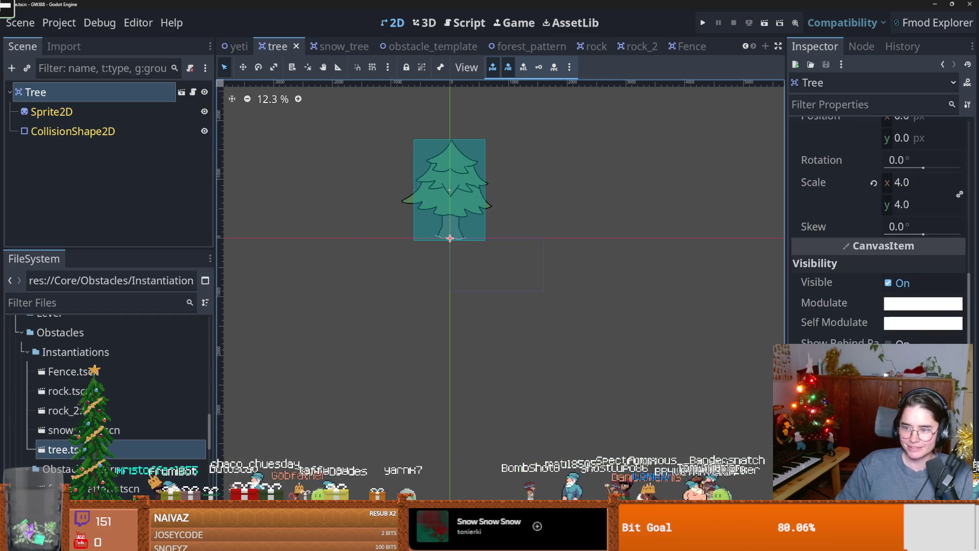
scroll(877, 230, up, 20)
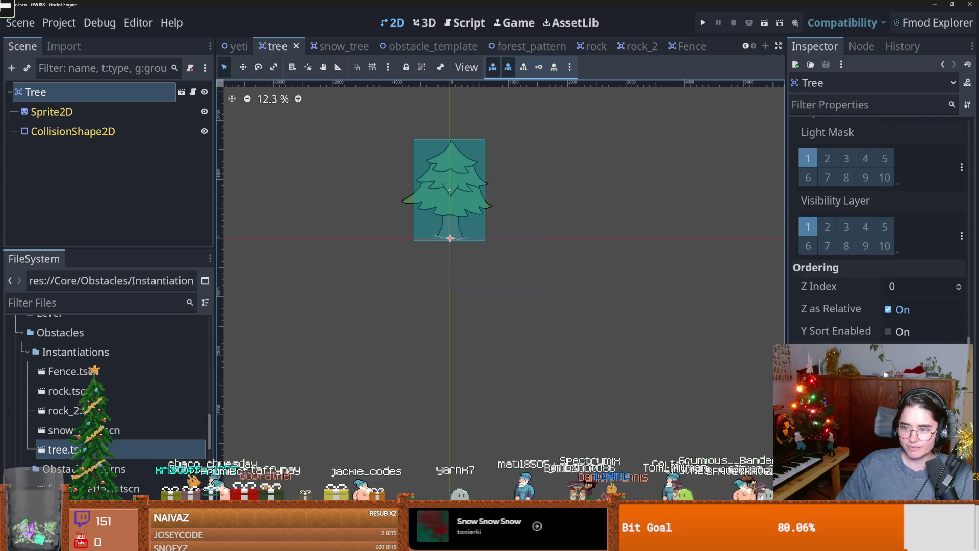
scroll(877, 230, up, 5)
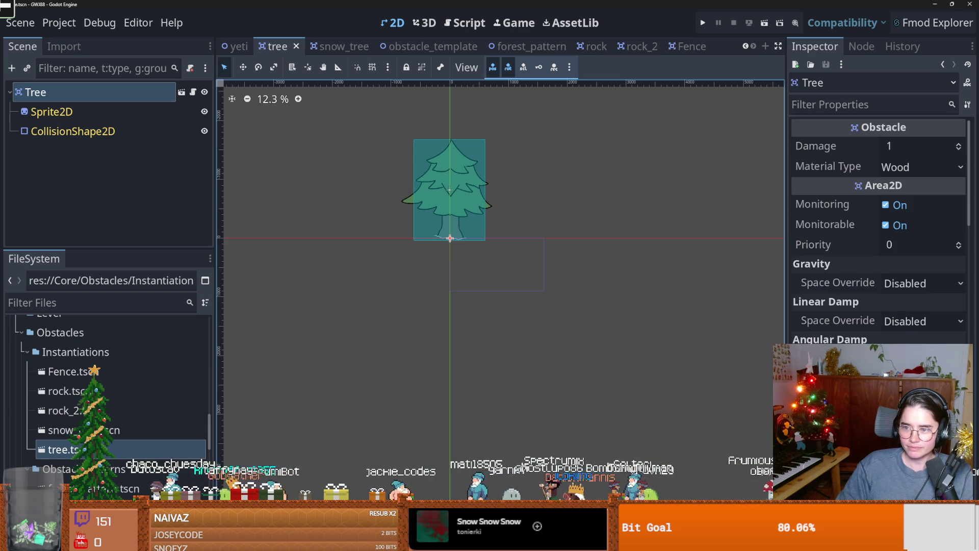
scroll(877, 230, down, 15)
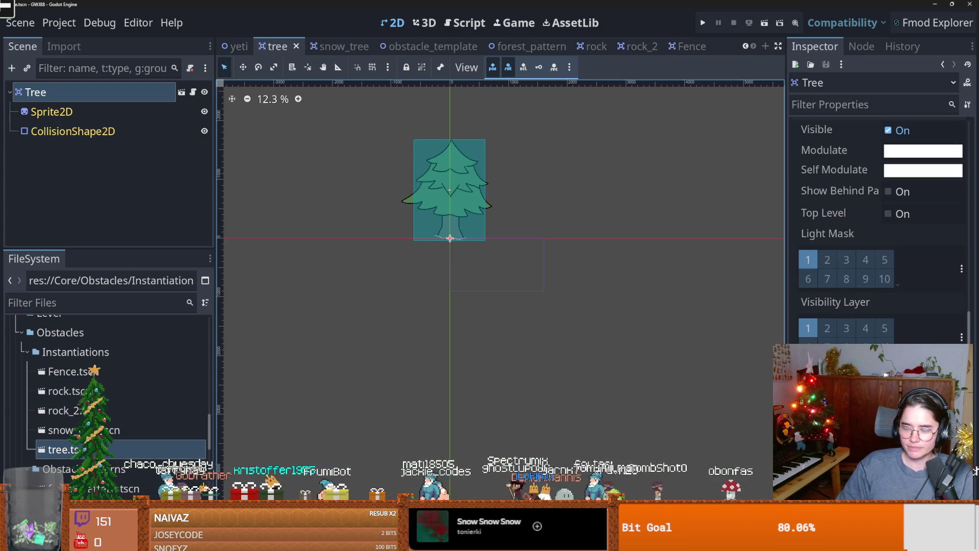
scroll(877, 229, up, 5)
scroll(877, 229, down, 10)
scroll(877, 229, up, 5)
scroll(877, 229, up, 2)
scroll(877, 230, down, 6)
scroll(878, 229, up, 9)
scroll(877, 230, up, 5)
scroll(877, 230, down, 8)
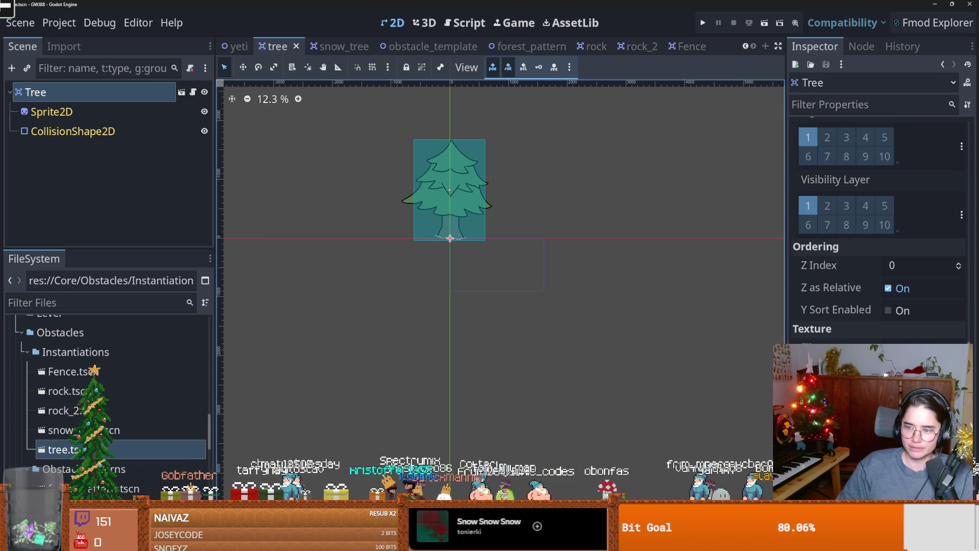
click(888, 310)
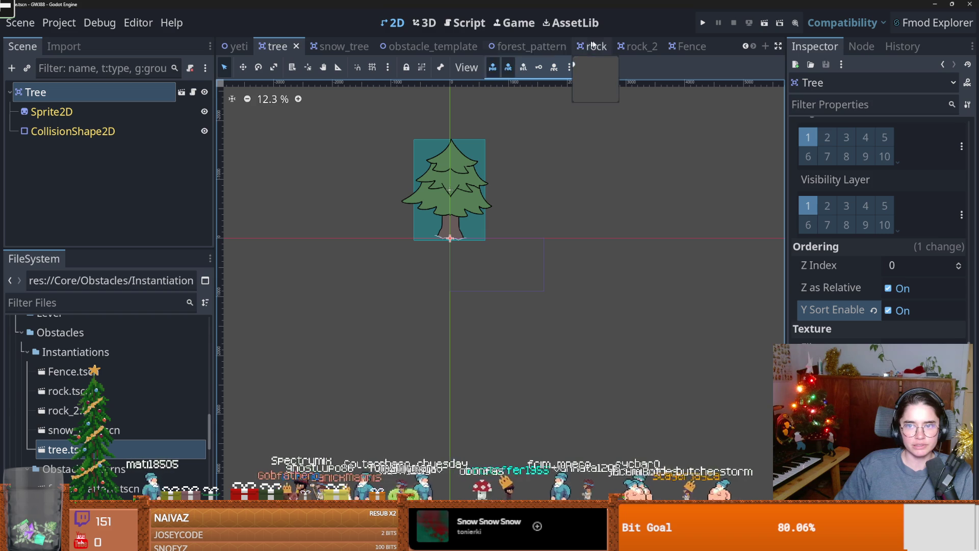
click(421, 47)
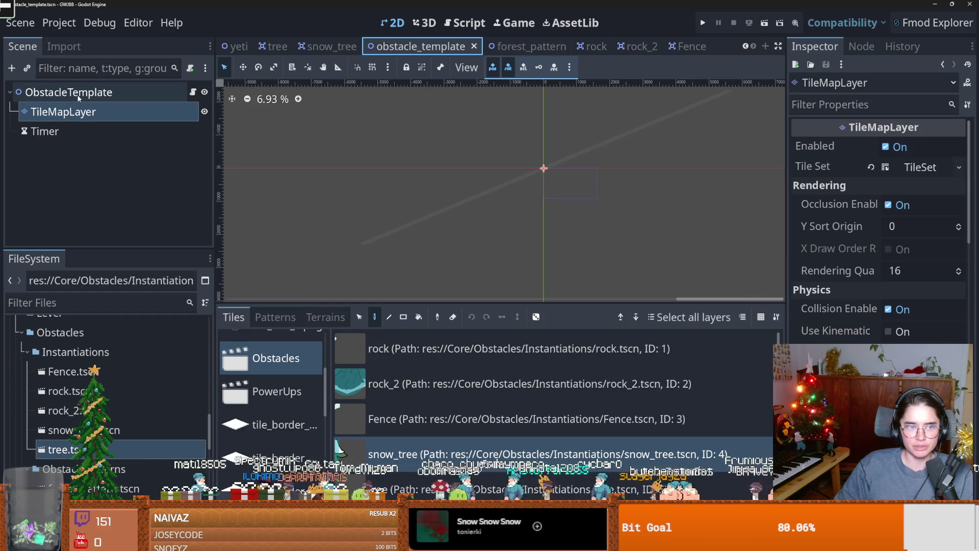
Enable Y sorting on obstacle_template's tile layer and ObstacleTemplate root, and save the scene.
scroll(867, 229, down, 5)
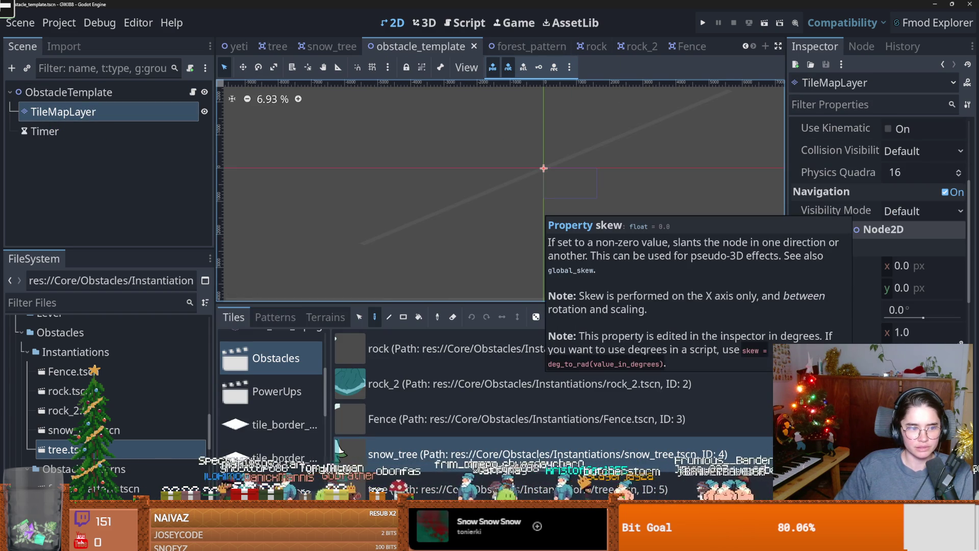
scroll(877, 230, down, 4)
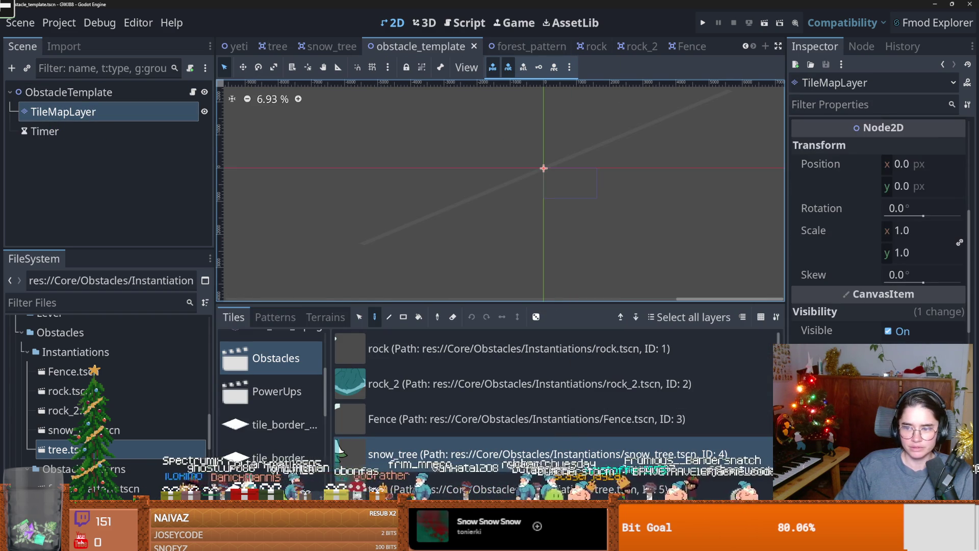
scroll(877, 230, down, 5)
click(888, 249)
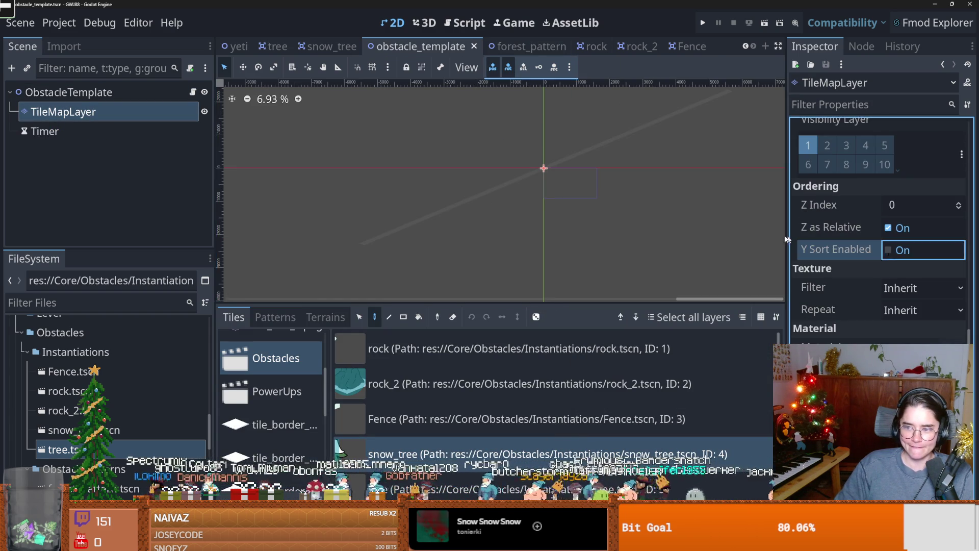
click(93, 90)
key(ctrl+s)
scroll(873, 306, down, 6)
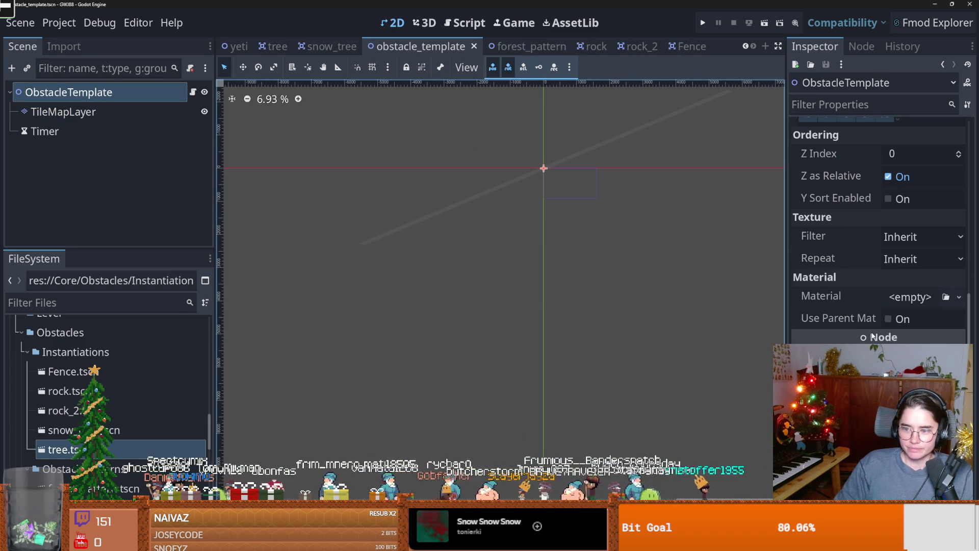
click(889, 199)
key(ctrl+s)
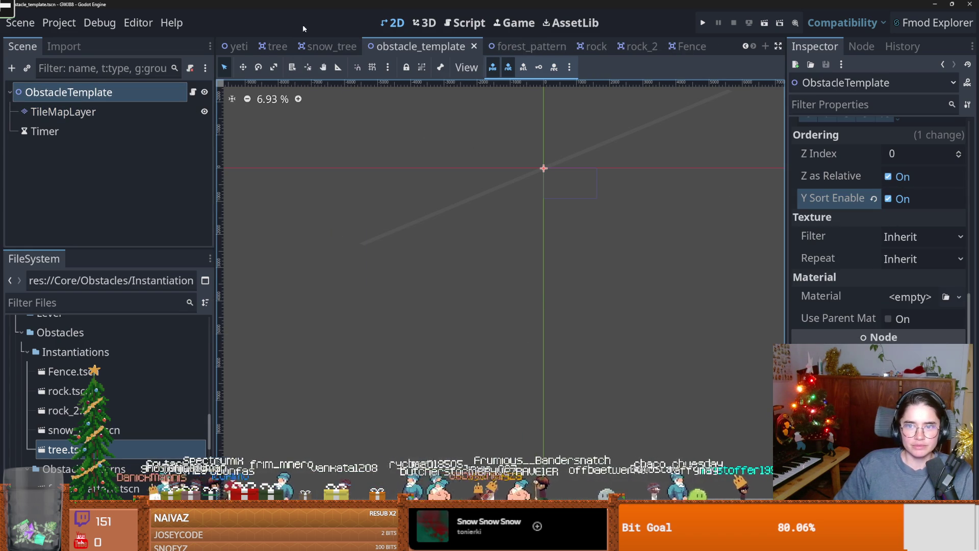
scroll(239, 47, up, 3)
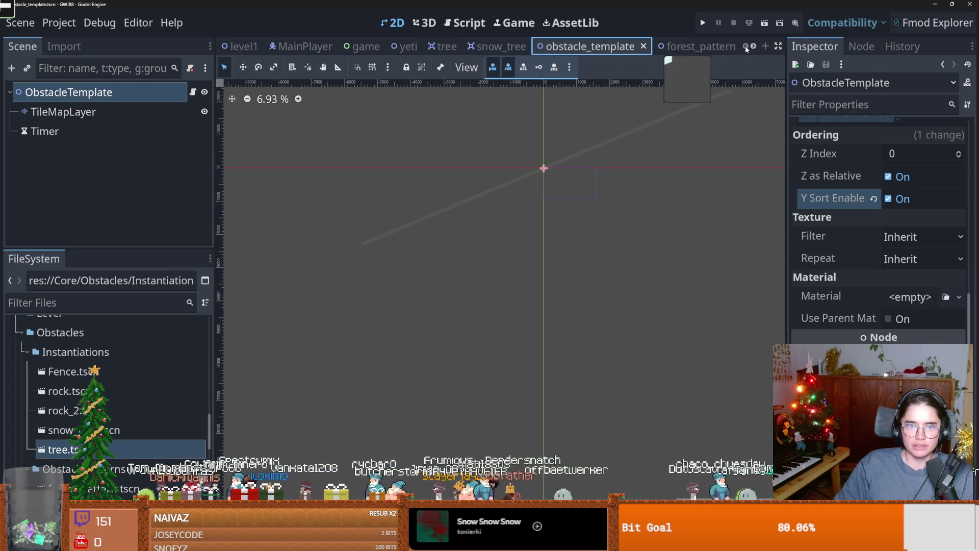
Select level1's ObstacleTiles layer, save level1, and widen the level view.
click(244, 46)
click(128, 133)
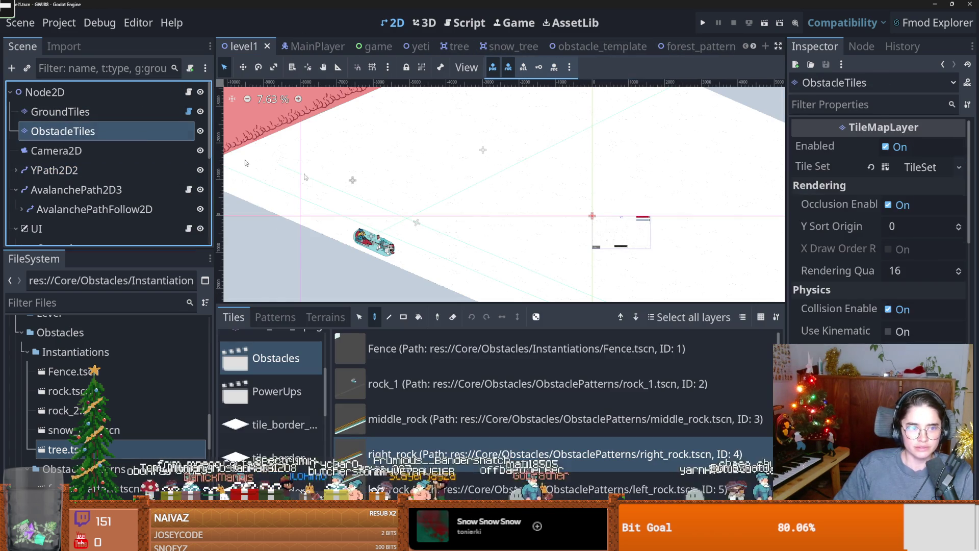
scroll(877, 230, down, 5)
scroll(877, 230, down, 2)
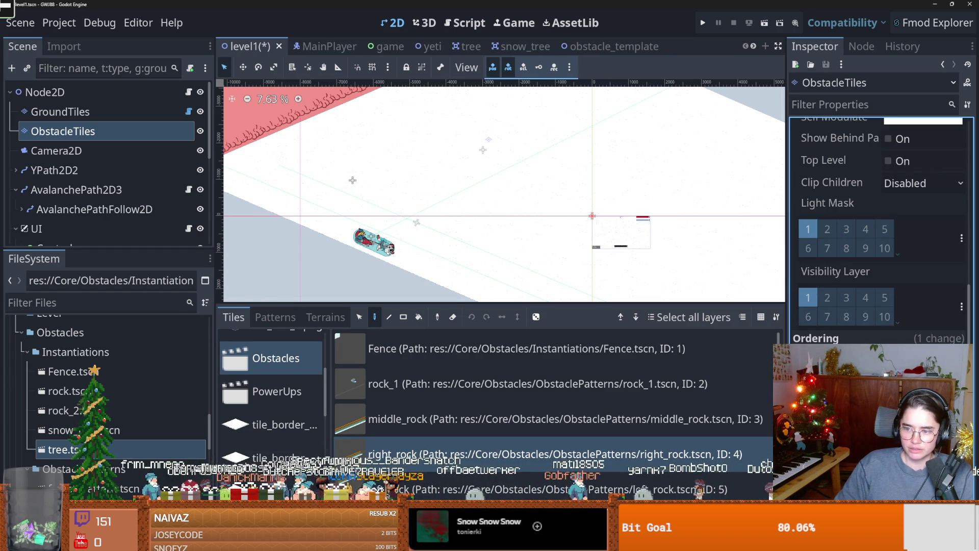
key(ctrl+s)
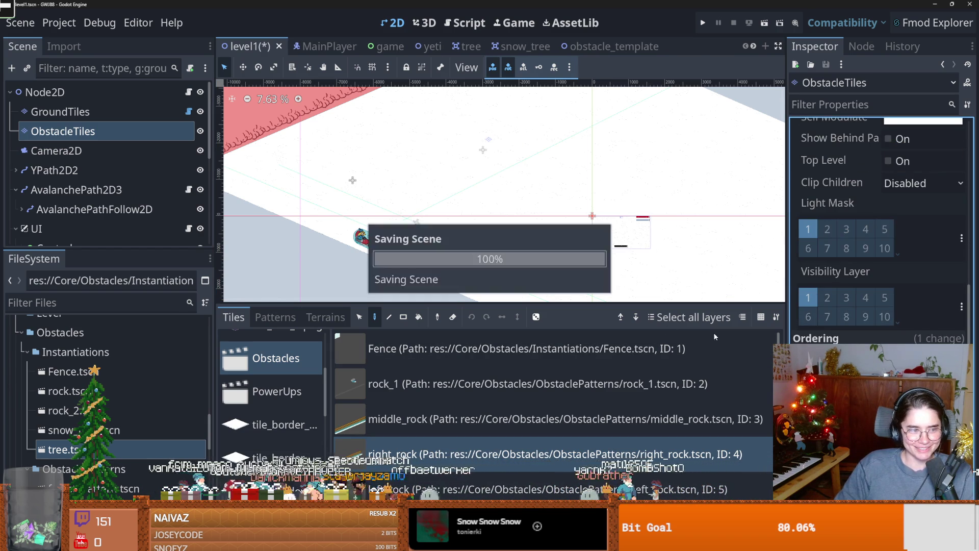
scroll(449, 245, right, 2)
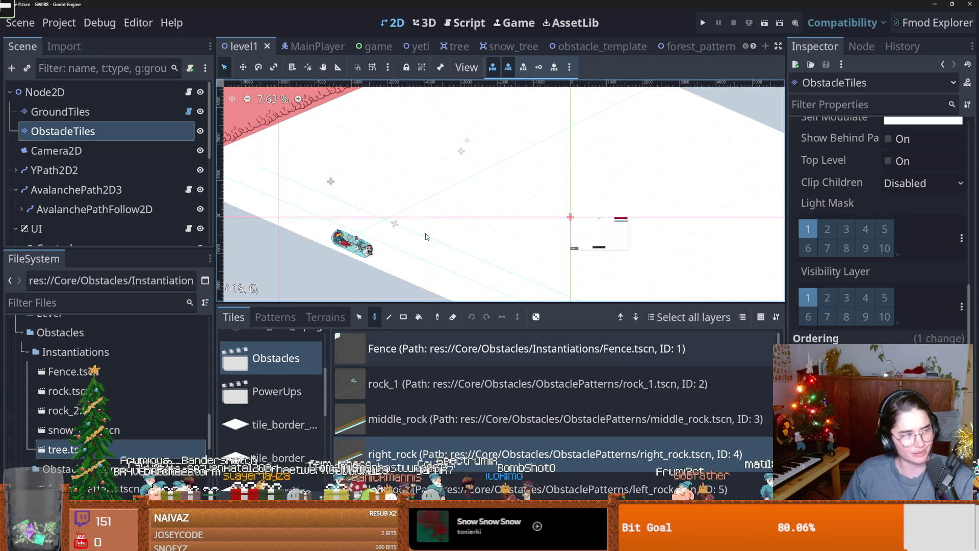
drag(552, 314, 552, 418)
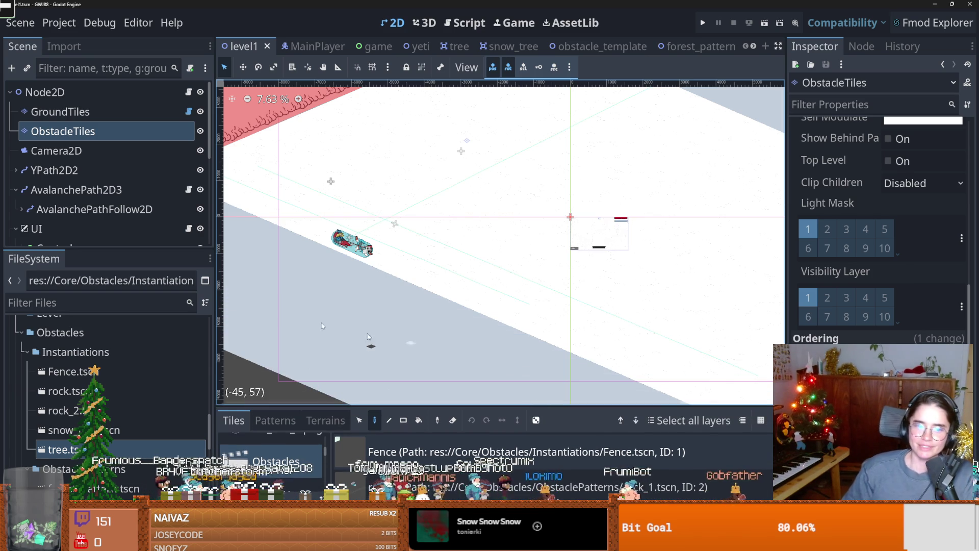
drag(215, 287, 160, 287)
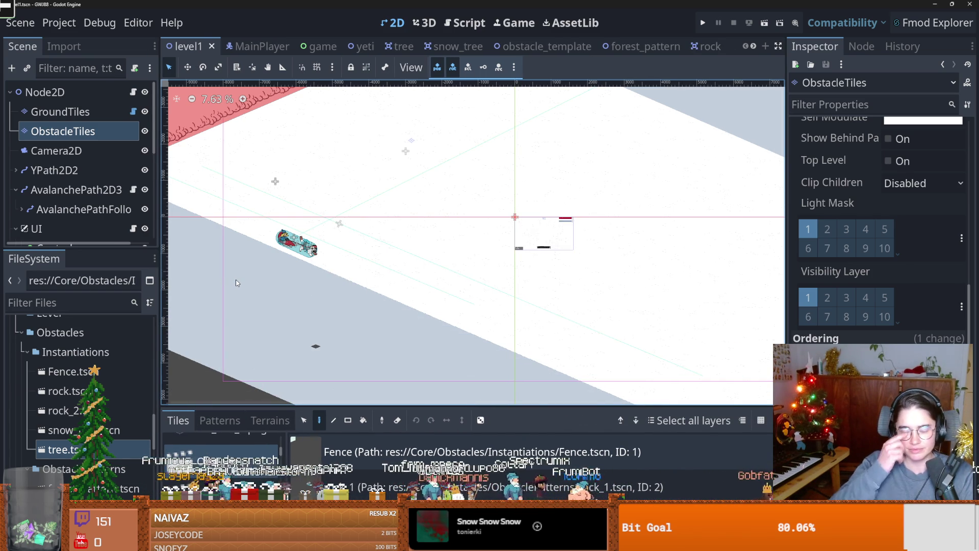
Close the obstacle_template and forest_pattern scene tabs.
click(571, 47)
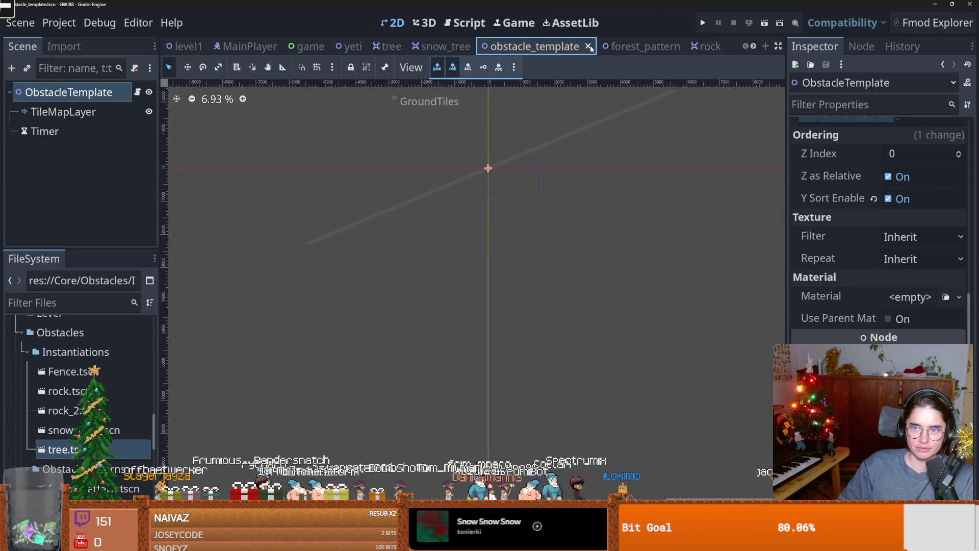
click(589, 47)
click(566, 48)
click(568, 47)
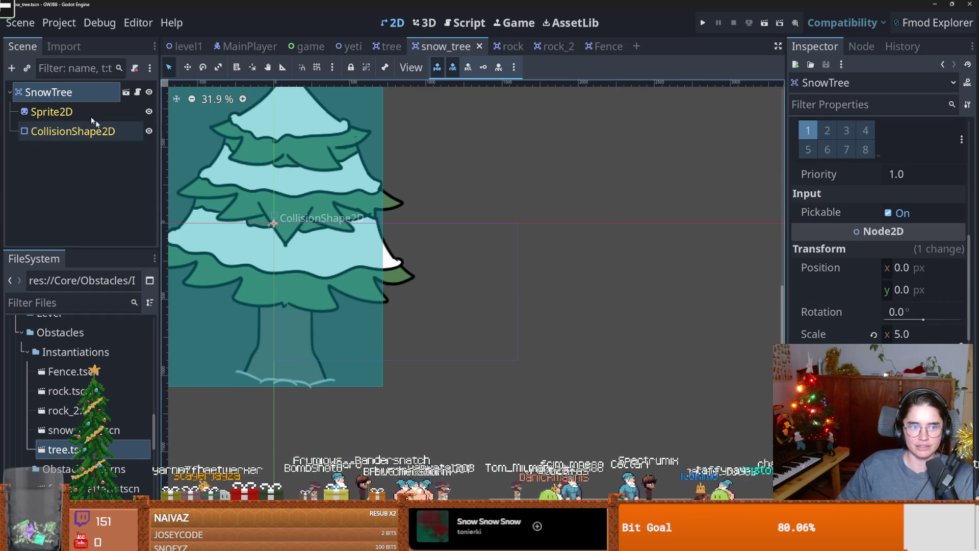
Set the snow tree sprite offset to about y -92, x -5.5 and save.
click(52, 111)
scroll(859, 319, down, 3)
scroll(875, 299, up, 3)
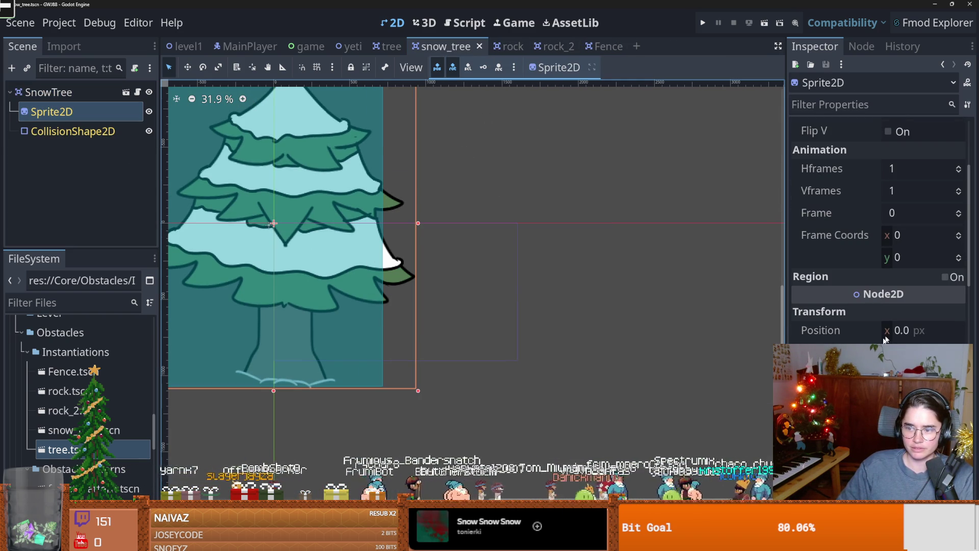
scroll(887, 319, up, 3)
drag(889, 249, 784, 249)
drag(887, 220, 867, 219)
scroll(877, 230, down, 6)
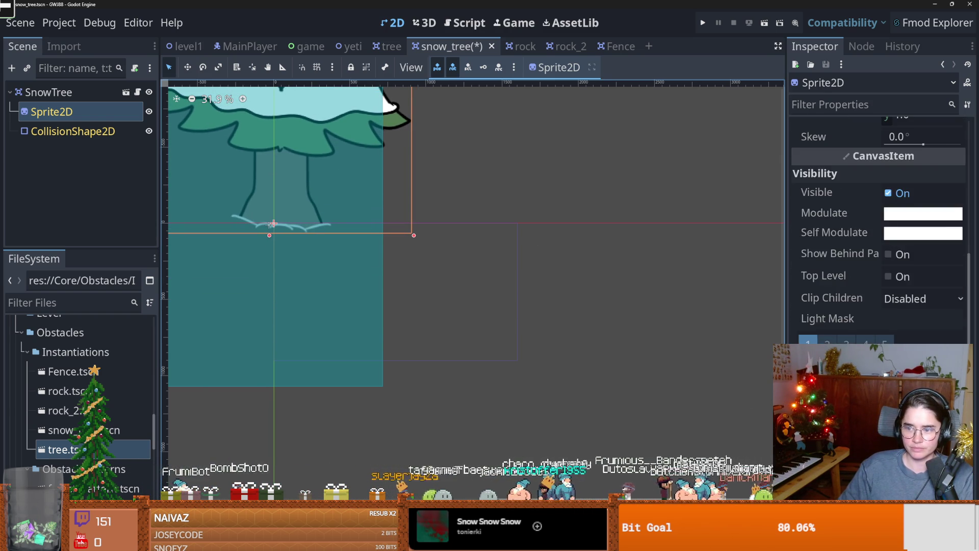
scroll(878, 230, down, 5)
key(ctrl+s)
Move the collision box up over the snow tree to about (1.6, -206.2).
scroll(377, 270, down, 2)
click(316, 284)
drag(317, 288, 322, 179)
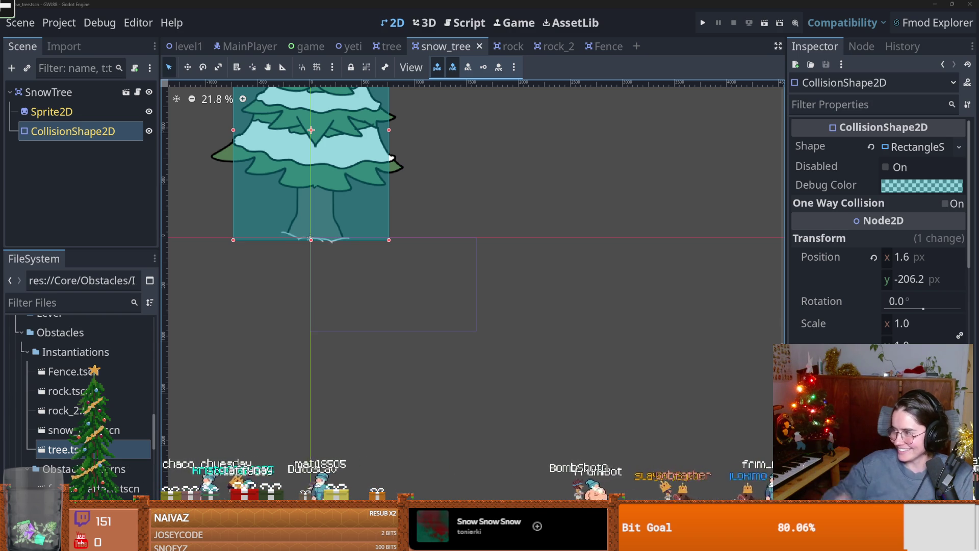
drag(237, 243, 288, 292)
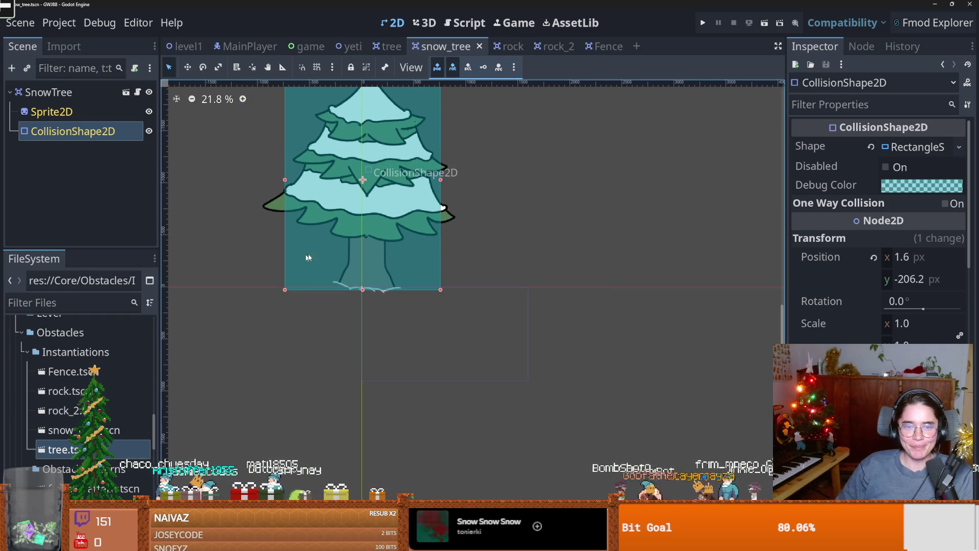
click(137, 93)
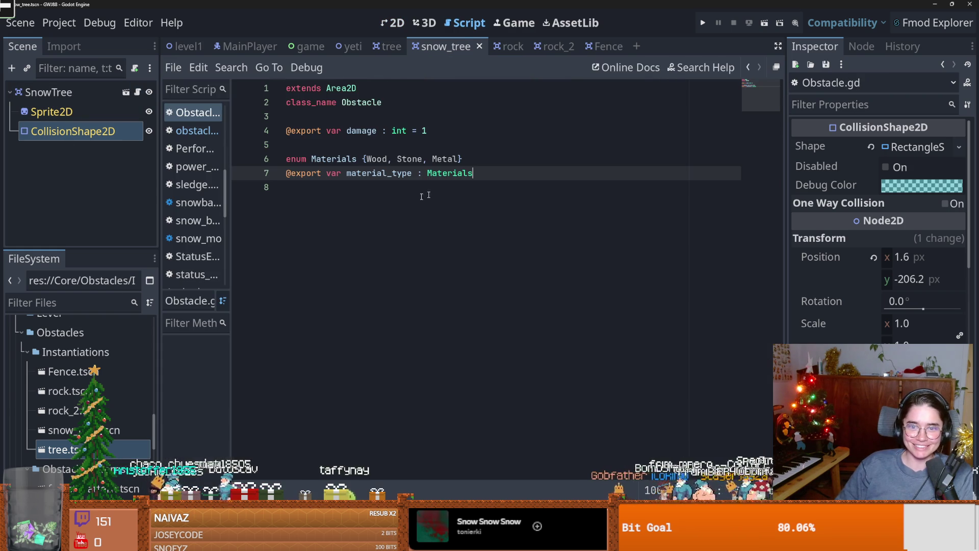
key(Return)
key(Return)
key(BackSpace)
key(BackSpace)
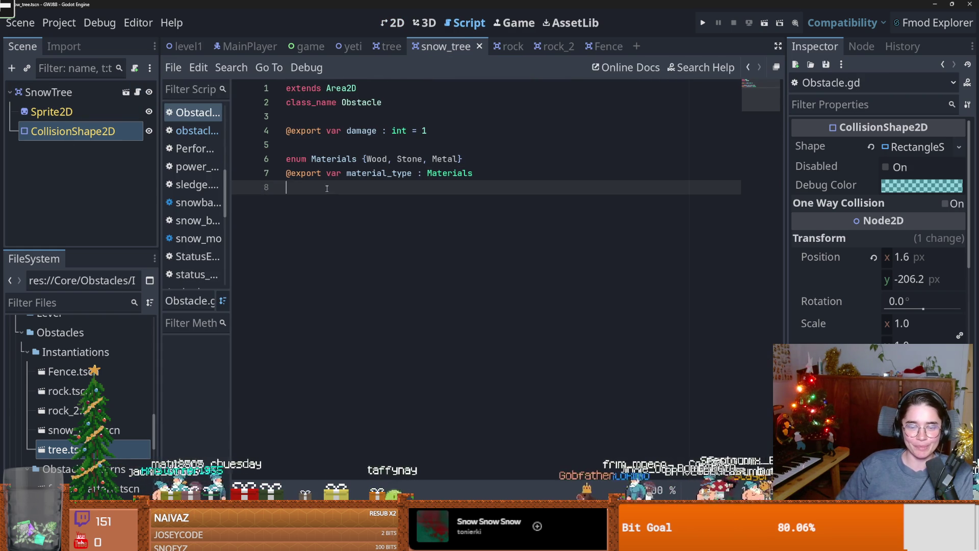
click(329, 146)
click(441, 133)
key(Return)
text(@export var ra)
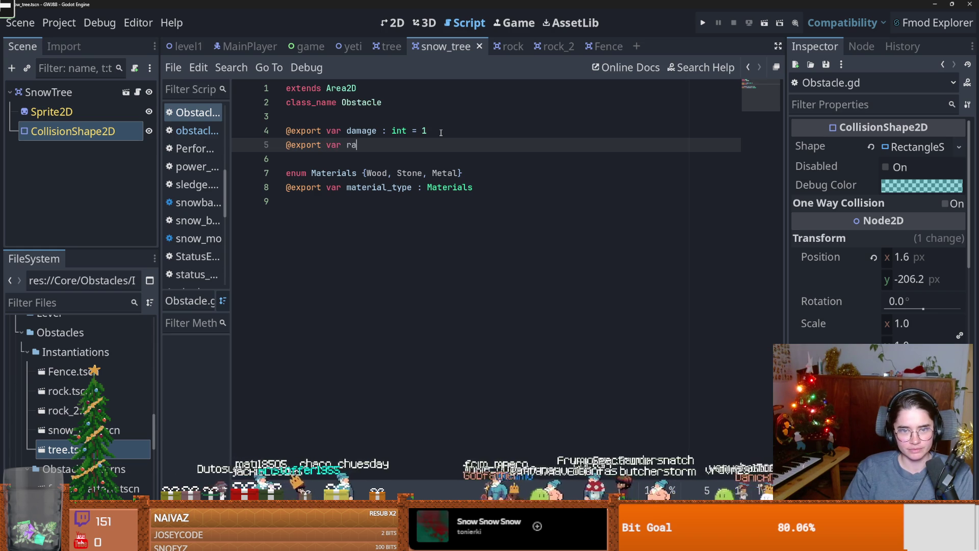
text(om_s)
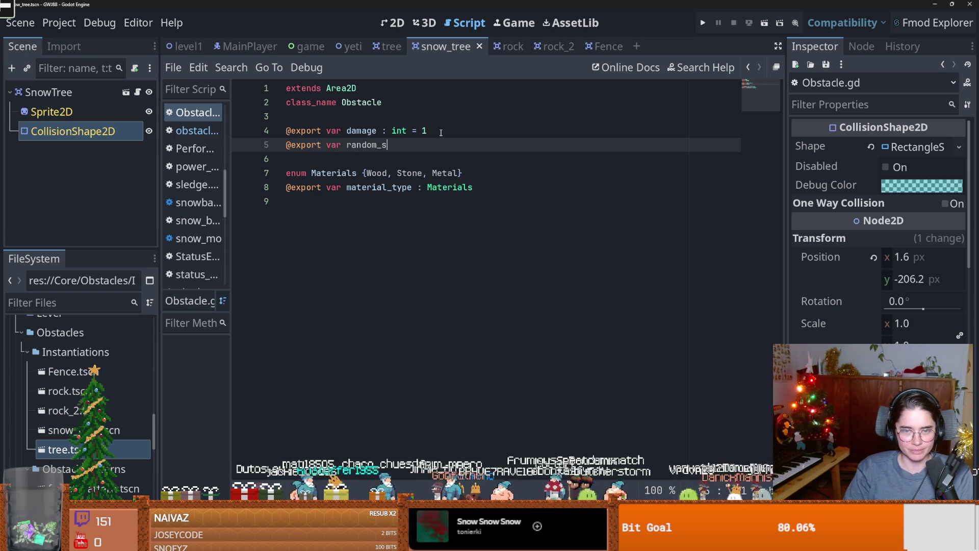
text(Vector)
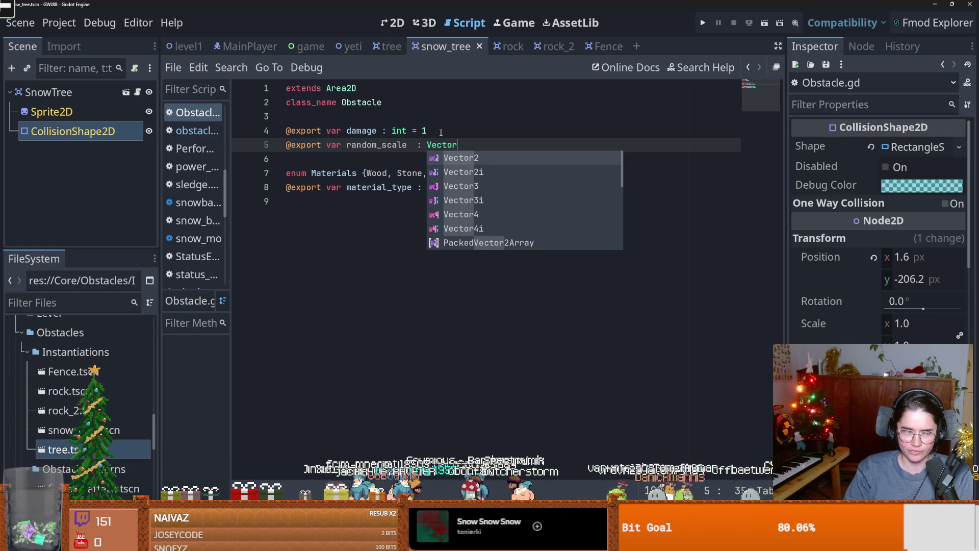
key(Down)
key(Return)
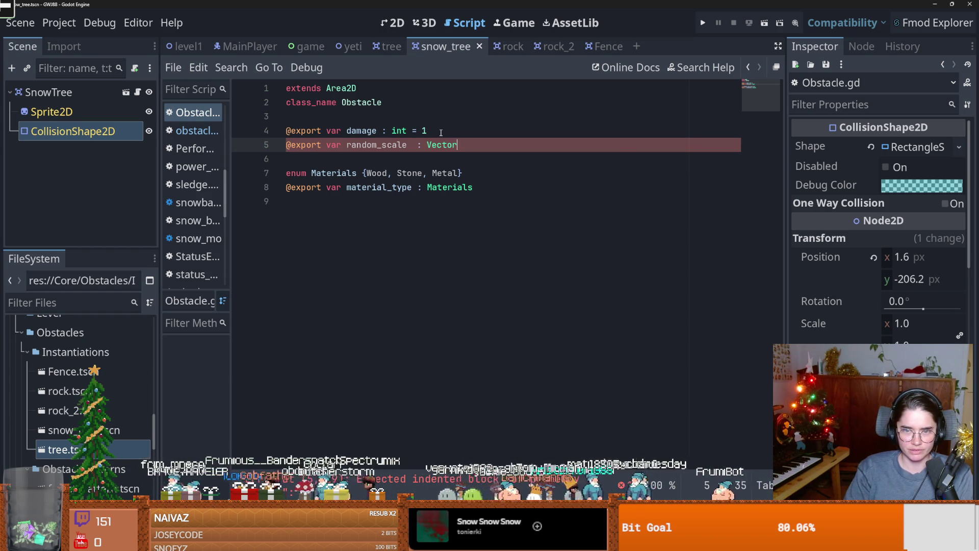
key(Down)
key(Return)
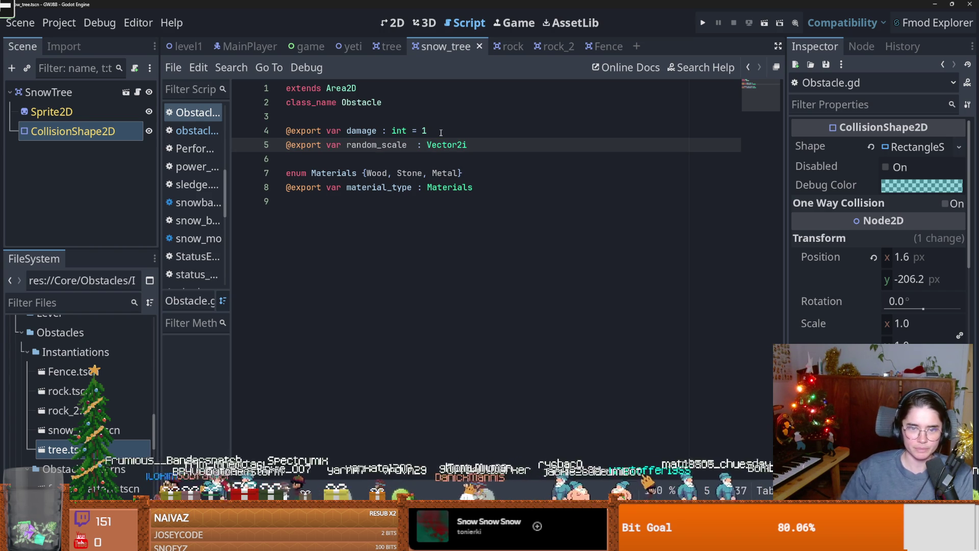
Declare a _ready() function after the material_type line and remove its placeholder pass.
click(487, 188)
key(Return)
key(Return)
key(Return)
text(func)
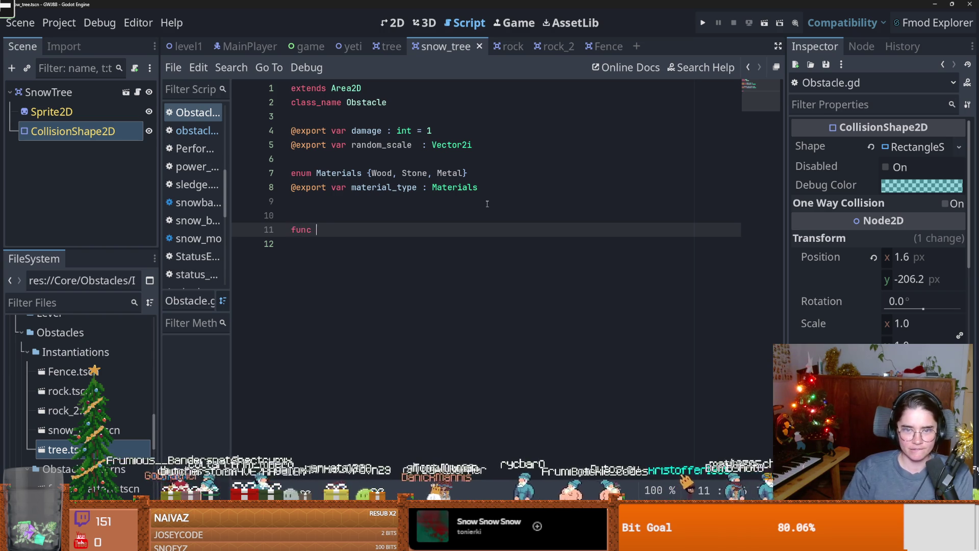
key(BackSpace)
key(BackSpace)
key(BackSpace)
text(_re)
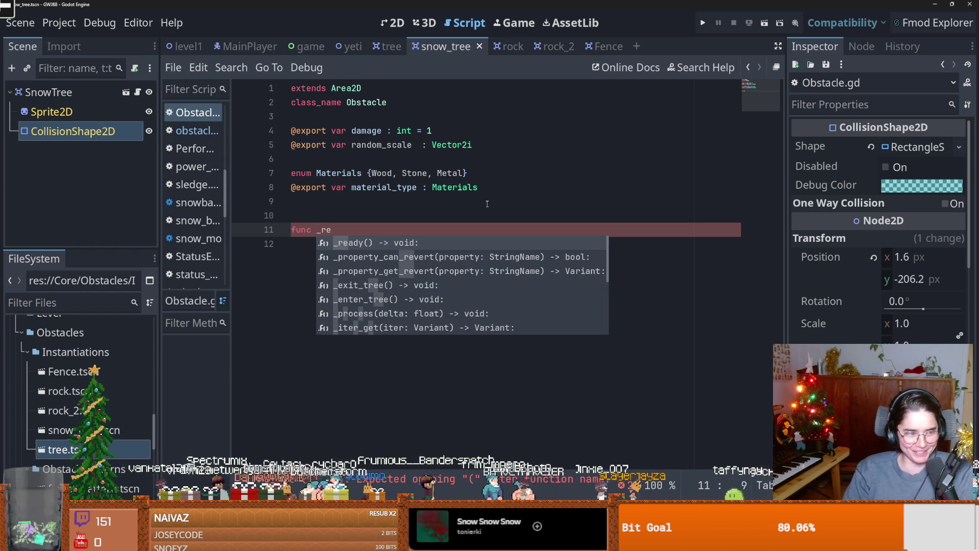
key(Return)
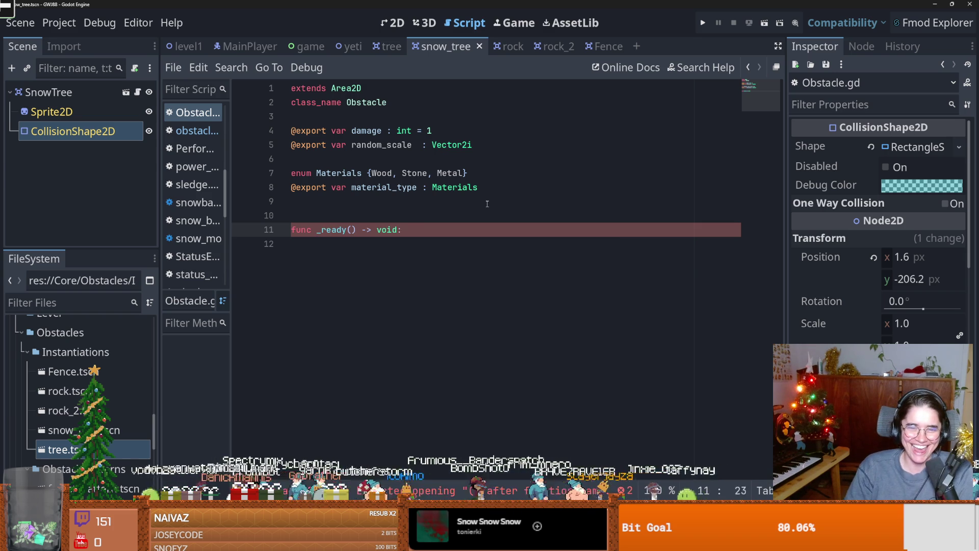
key(Return)
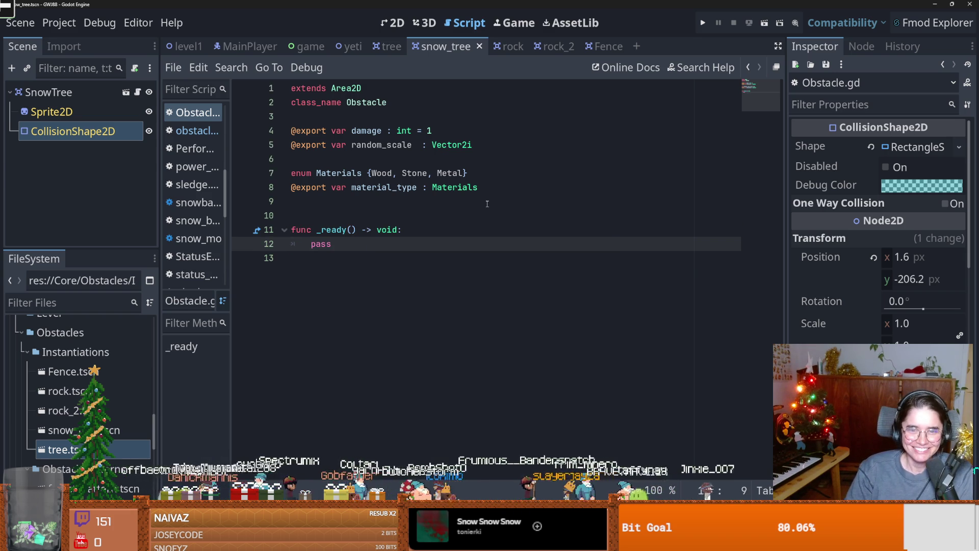
key(BackSpace)
key(BackSpace)
key(BackSpace)
Begin the _ready body with an 'if random_scale:' check and a draft scale line.
text(s)
key(BackSpace)
text(if ran)
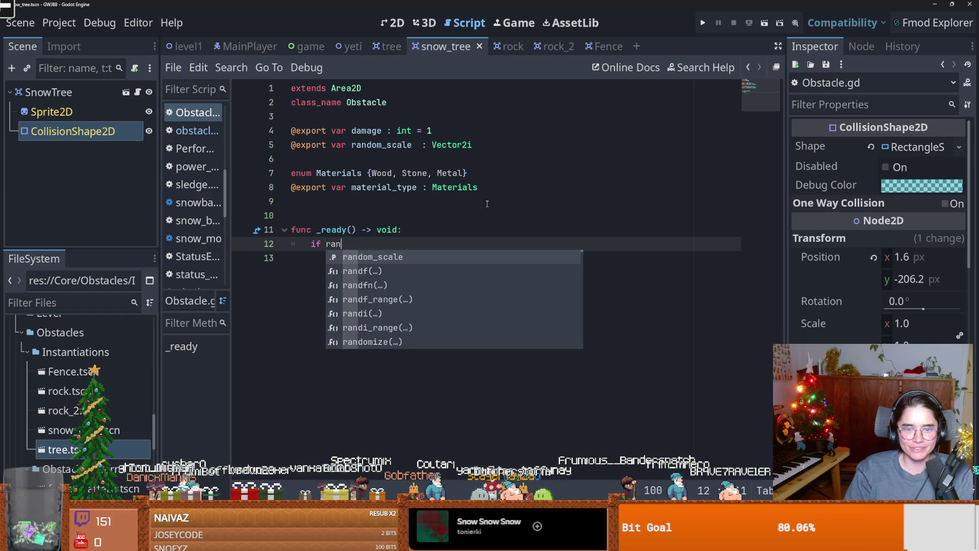
key(Return)
key(BackSpace)
key(BackSpace)
key(BackSpace)
text(:)
key(Return)
text(scl)
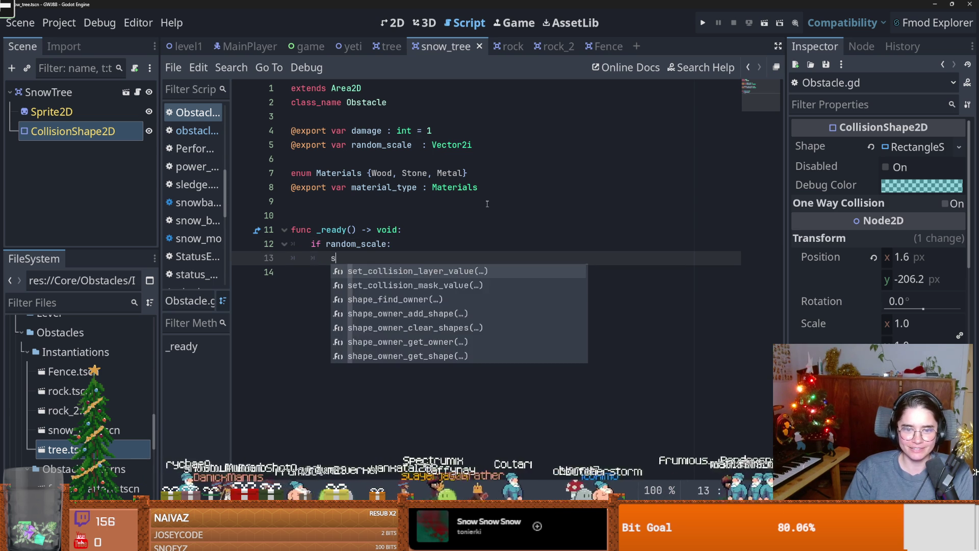
key(BackSpace)
text(ale = Vector2)
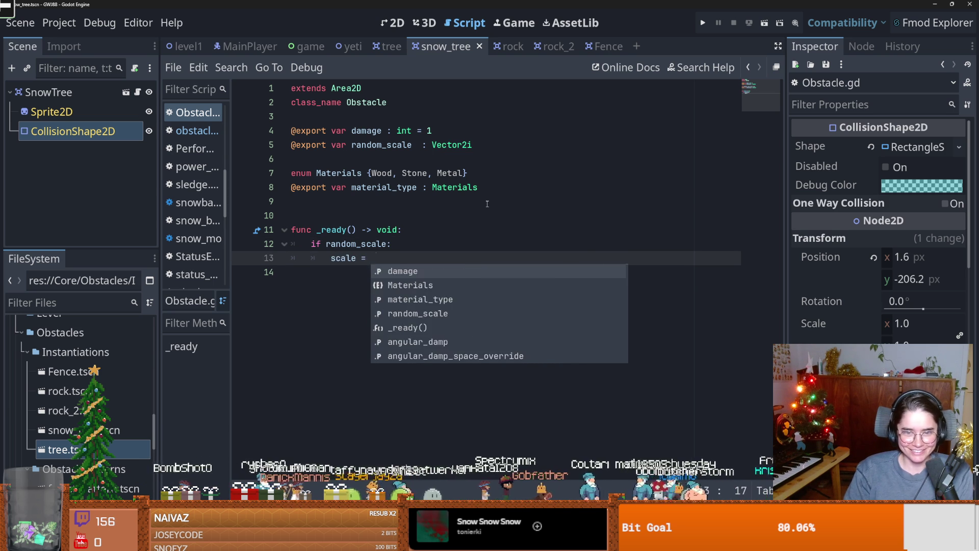
key(BackSpace)
key(BackSpace)
key(BackSpace)
key(shift+Home)
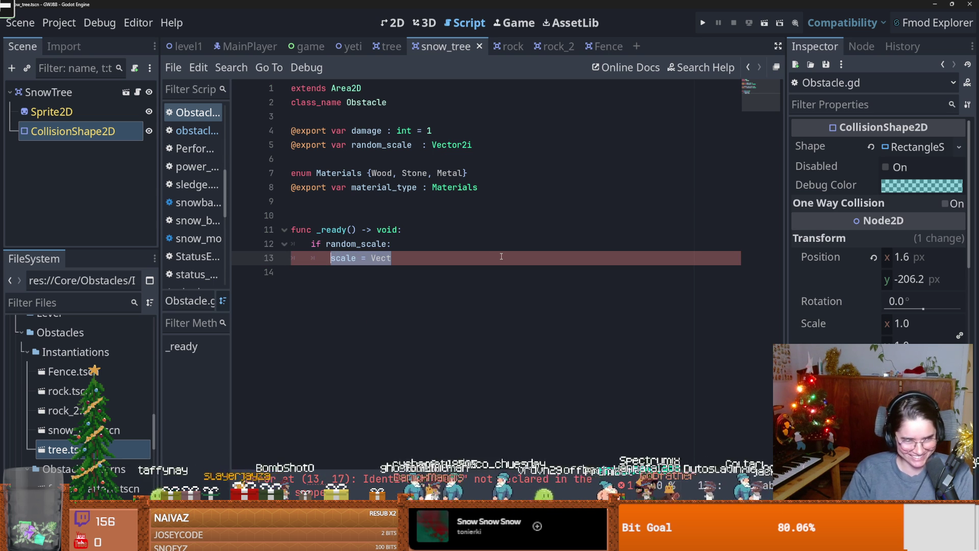
Store randi_range(random_scale.x, random_scale.y) in a random variable, assign scale from it, and save.
text(var random = randi)
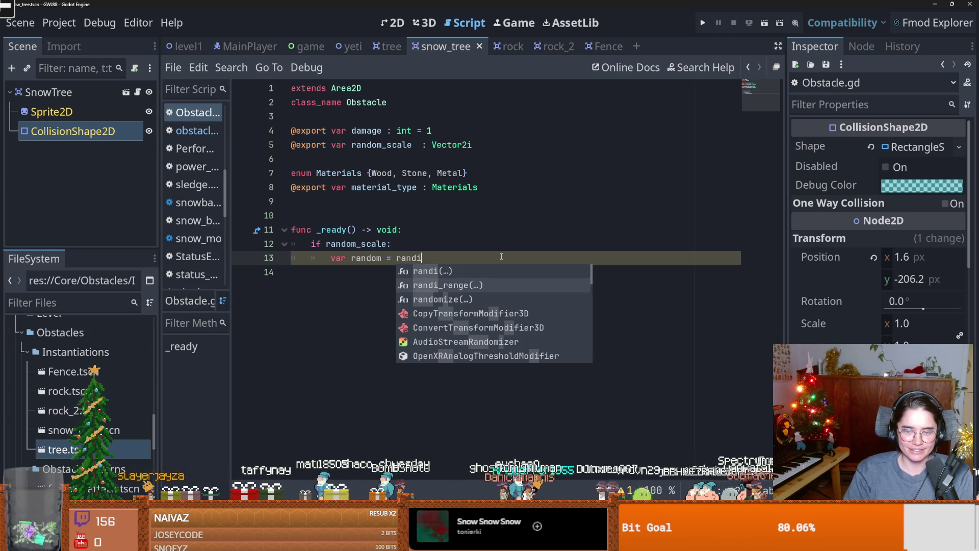
key(Down)
key(Return)
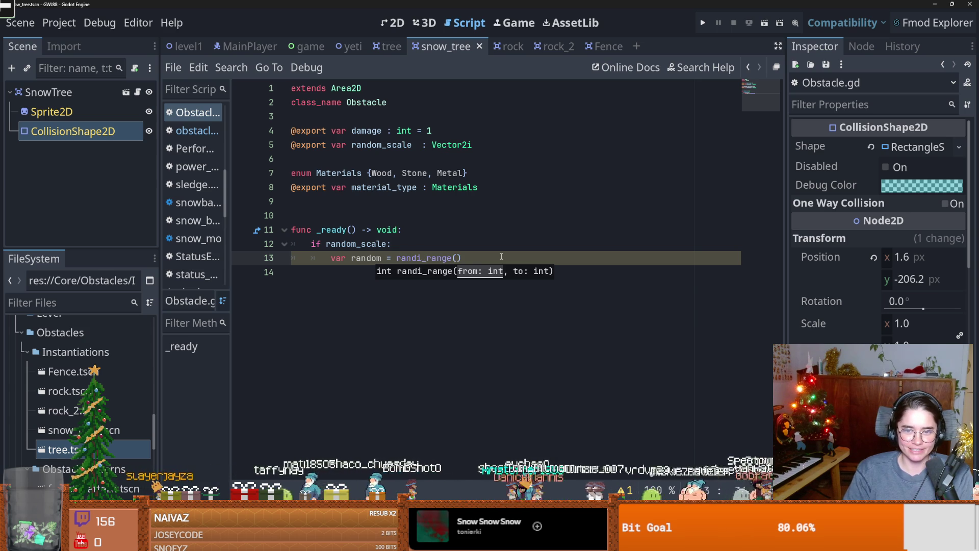
text(ran)
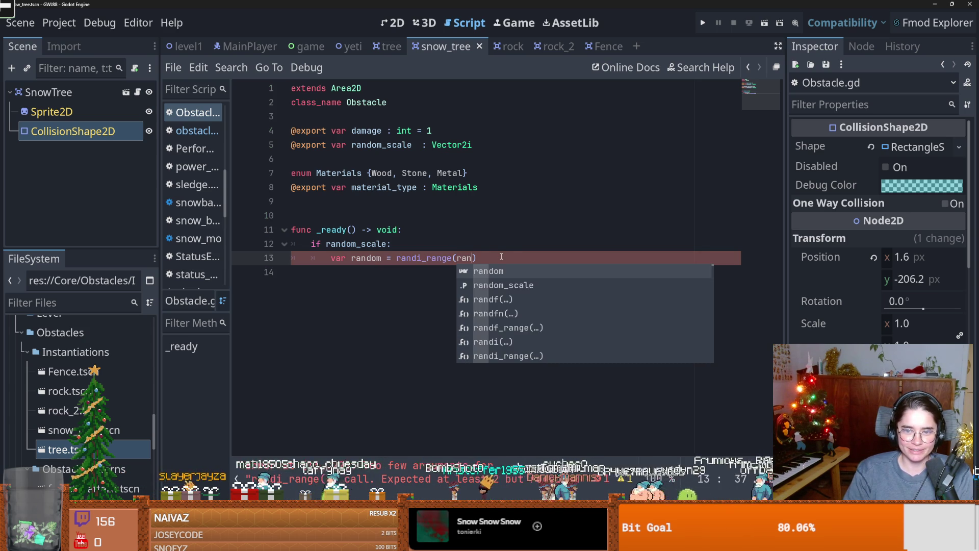
key(Down)
key(Return)
text(.x, )
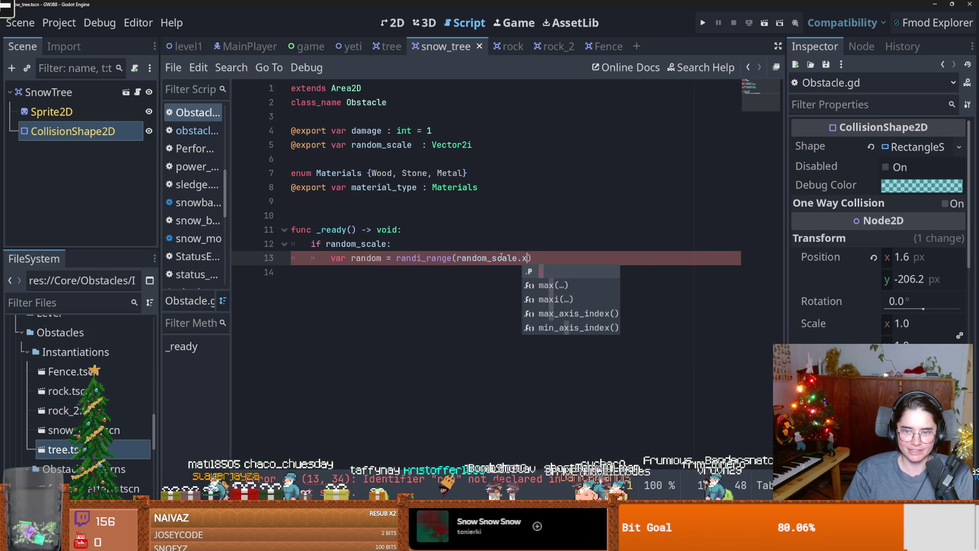
text(r)
key(Down)
key(Return)
text(.y)
key(End)
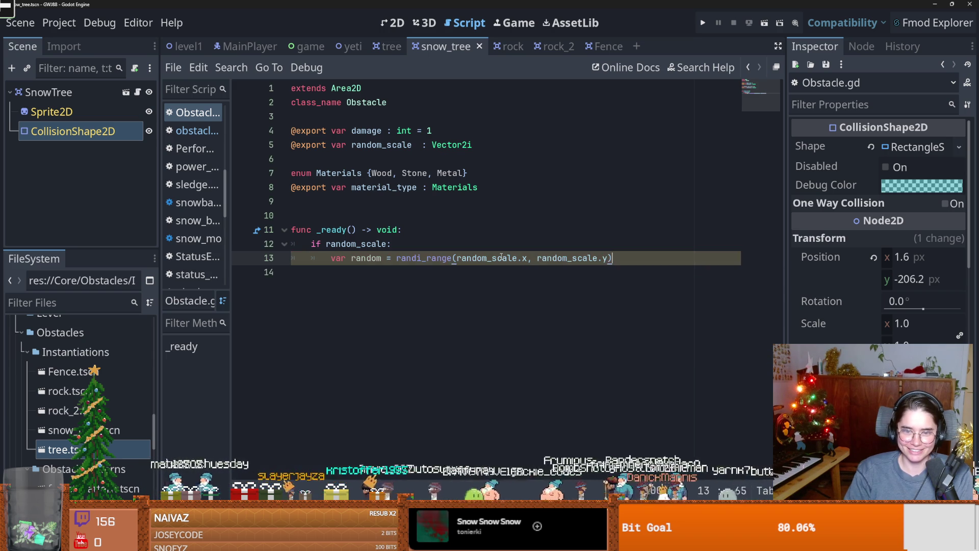
key(Return)
text(= Vector)
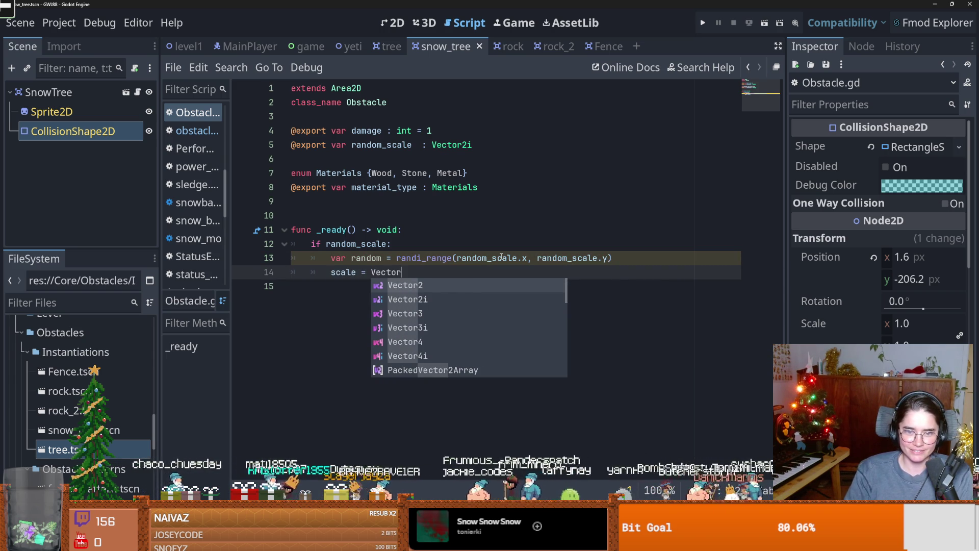
text((random, random)
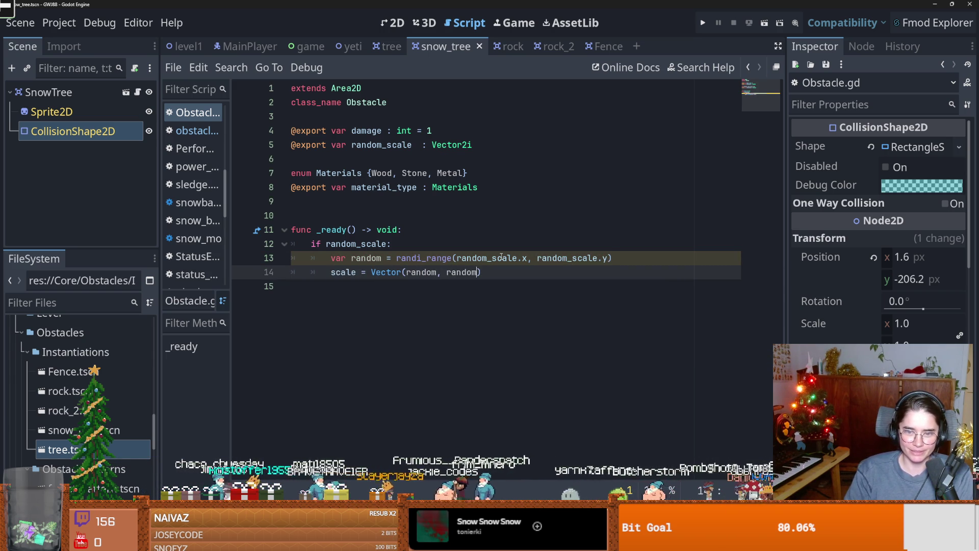
key(ctrl+s)
key(ctrl+F1)
Set the SnowTree's Random Scale y to 5 in the Inspector and save.
scroll(879, 302, up, 5)
scroll(880, 309, down, 2)
scroll(880, 309, up, 6)
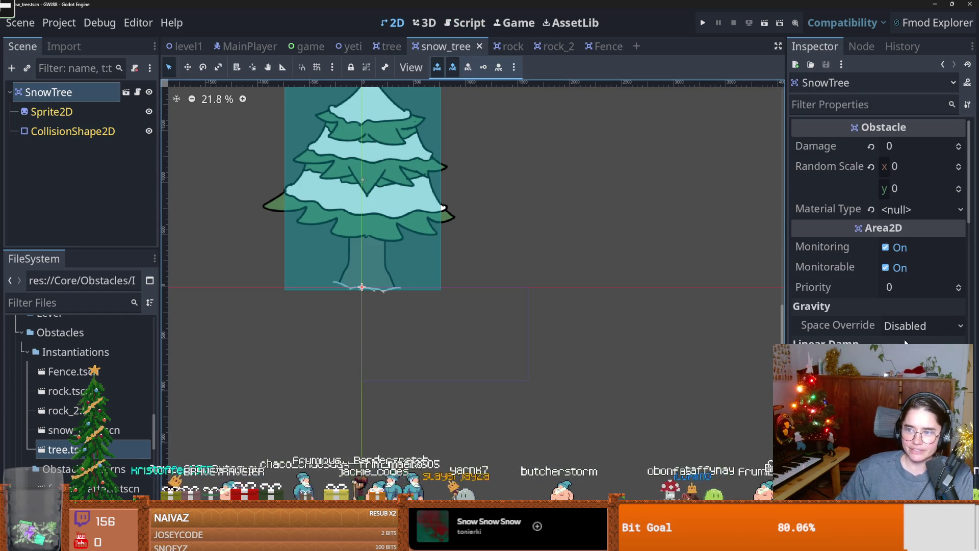
click(913, 188)
click(909, 166)
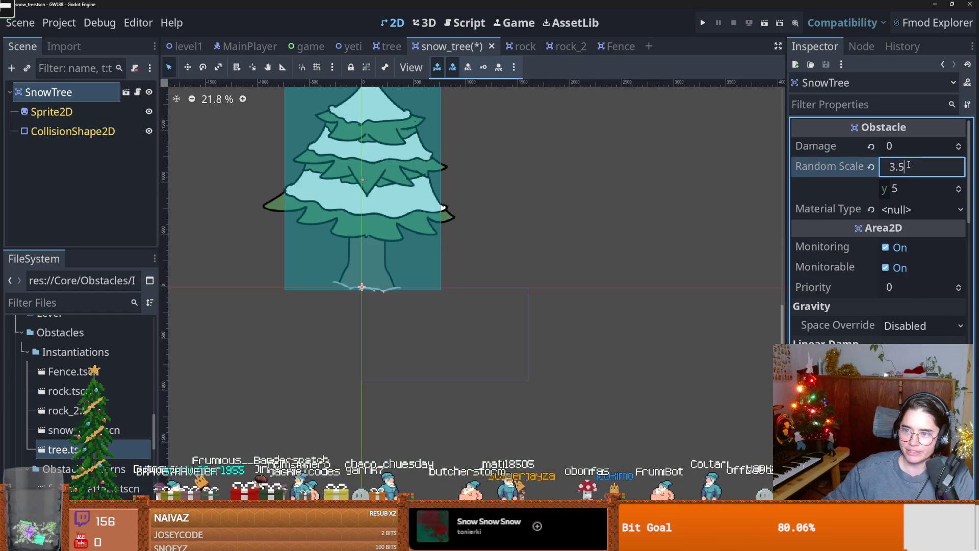
key(Return)
key(ctrl+s)
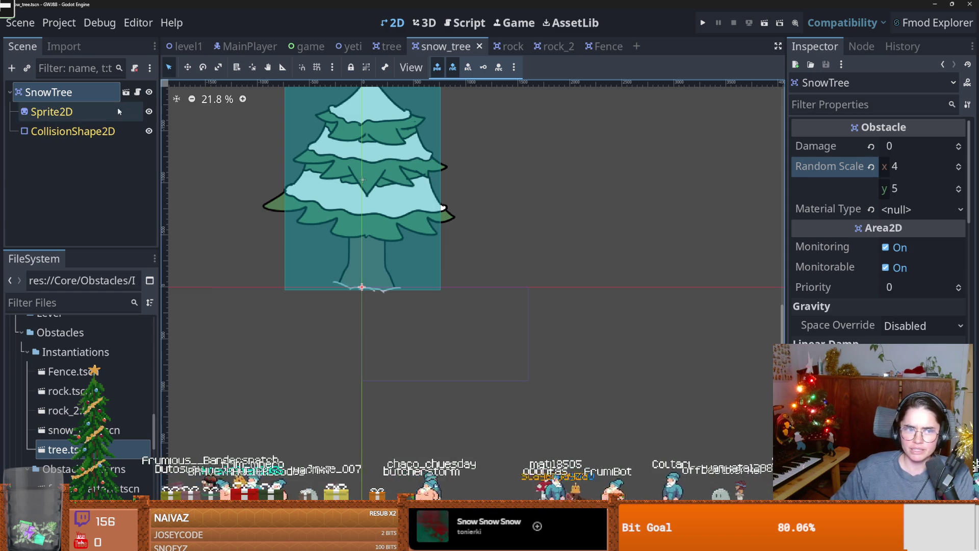
Replace randi_range with randf_range in the Obstacle script.
click(137, 92)
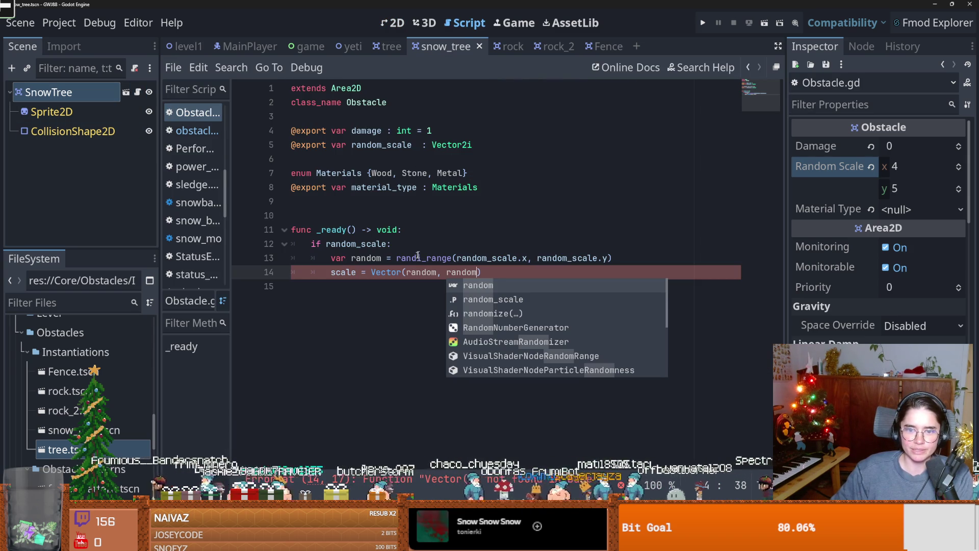
click(451, 258)
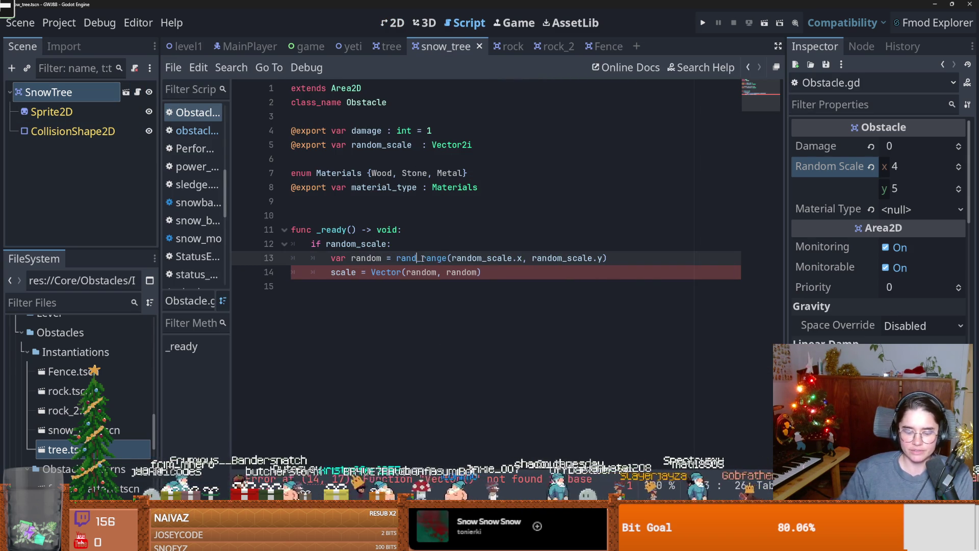
double_click(423, 258)
text(randf)
key(Return)
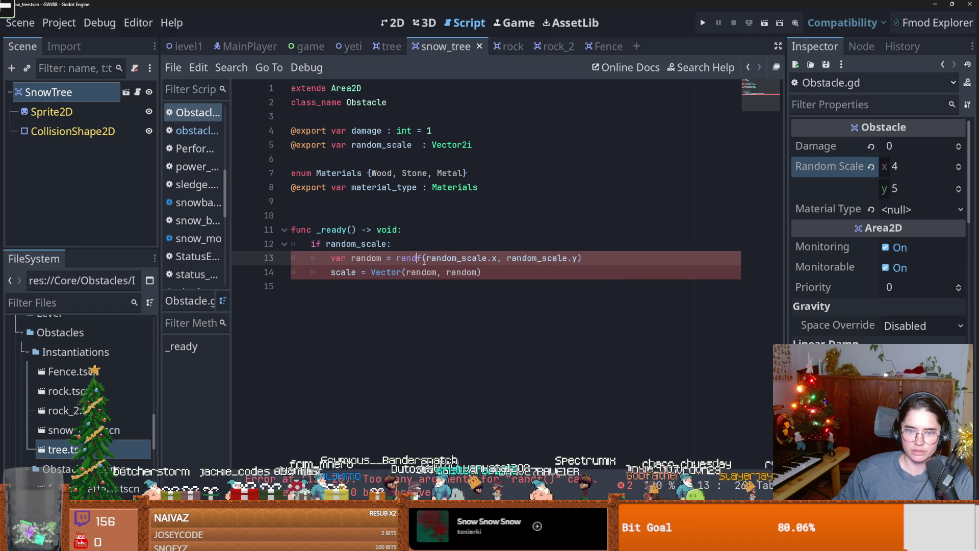
text(ran)
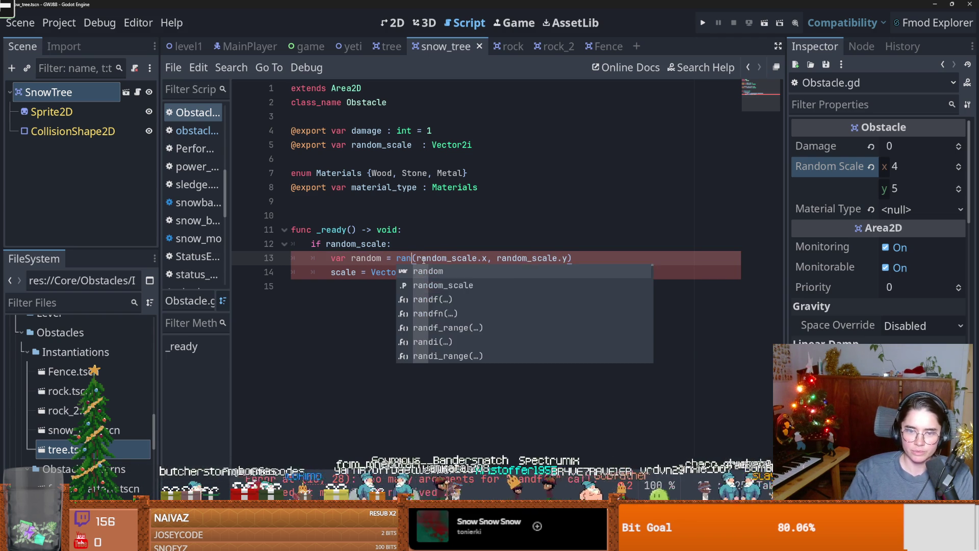
double_click(442, 327)
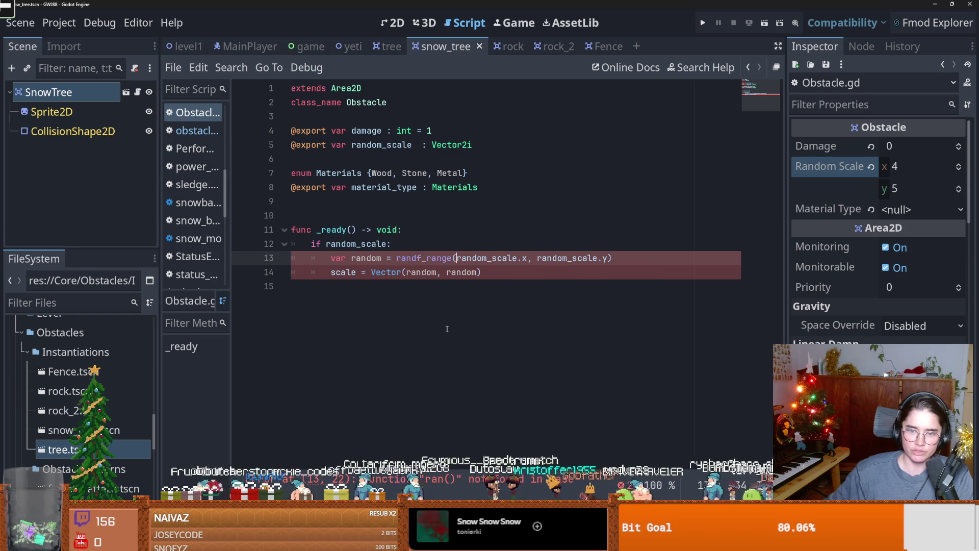
Adjust the SnowTree's Random Scale x value, lowering it from 4 to 3, and save.
click(924, 172)
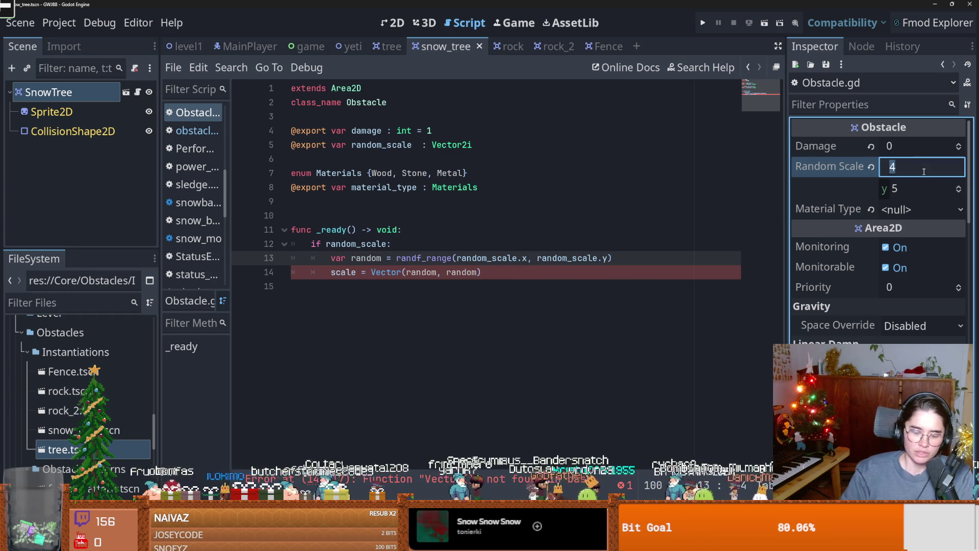
key(Return)
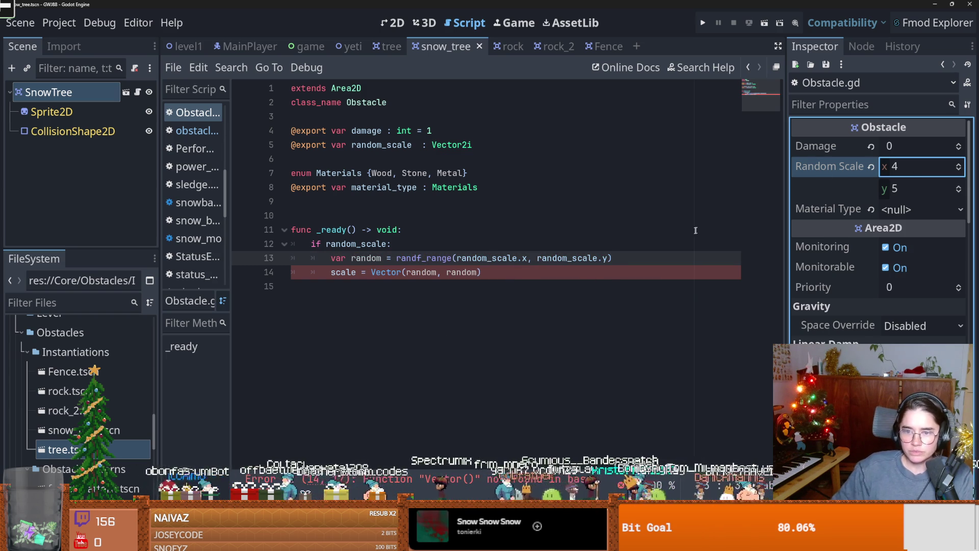
click(477, 146)
key(ctrl+s)
click(904, 169)
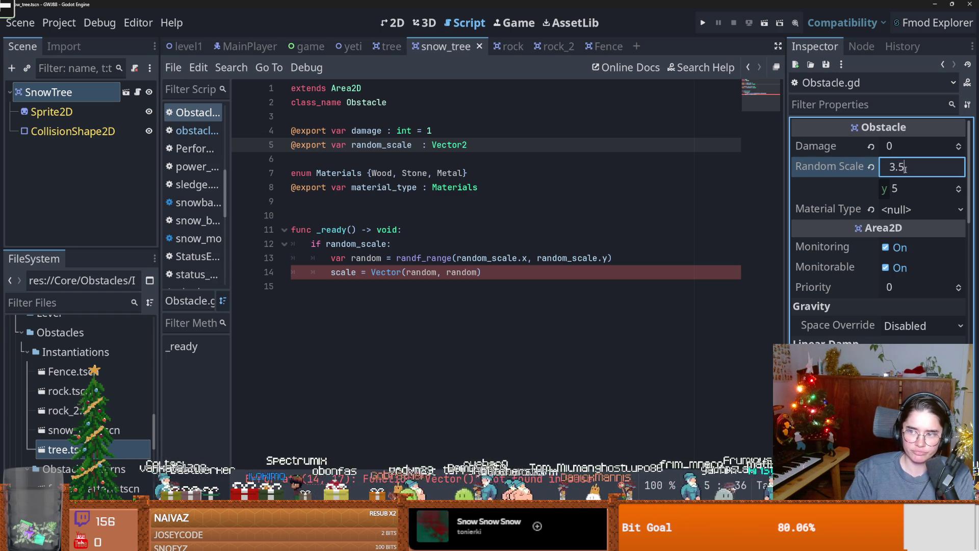
click(618, 154)
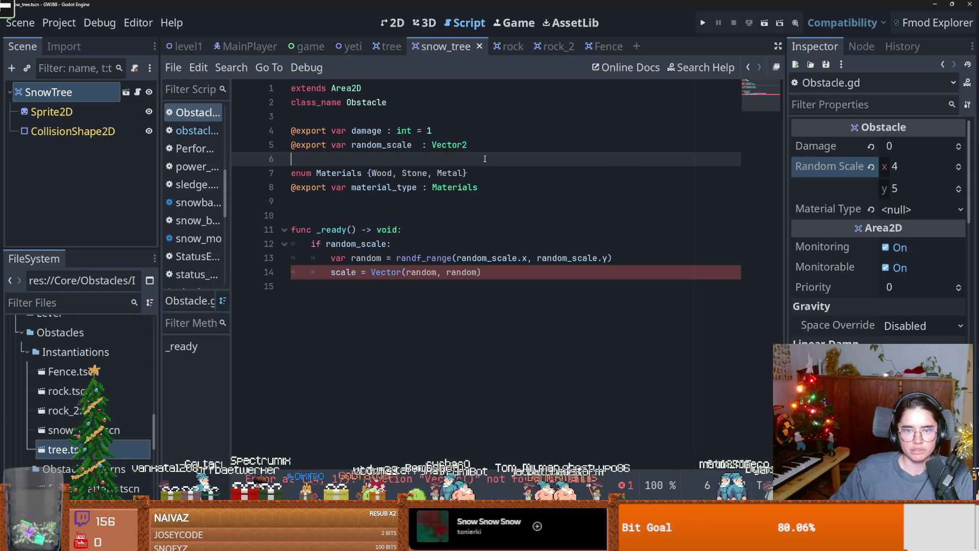
click(112, 113)
click(66, 93)
click(138, 92)
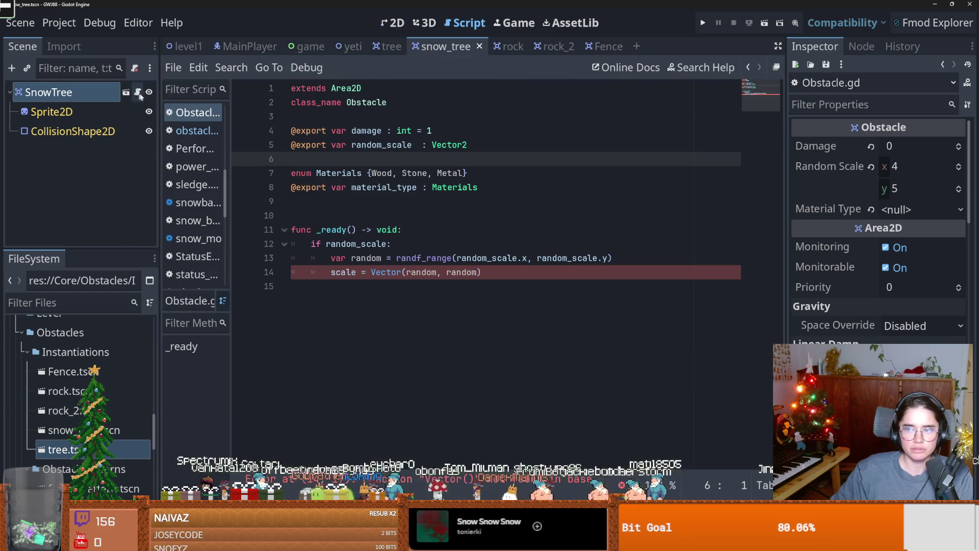
click(958, 169)
Re-save random_scale as Vector2, then close and reopen the snow_tree scene.
click(476, 146)
text(i)
key(ctrl+s)
key(BackSpace)
key(ctrl+s)
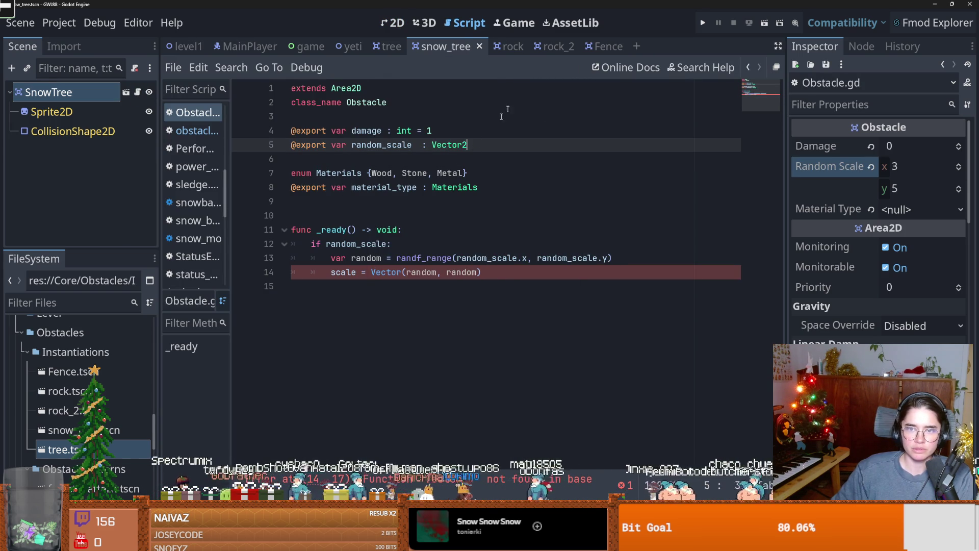
click(480, 48)
double_click(59, 430)
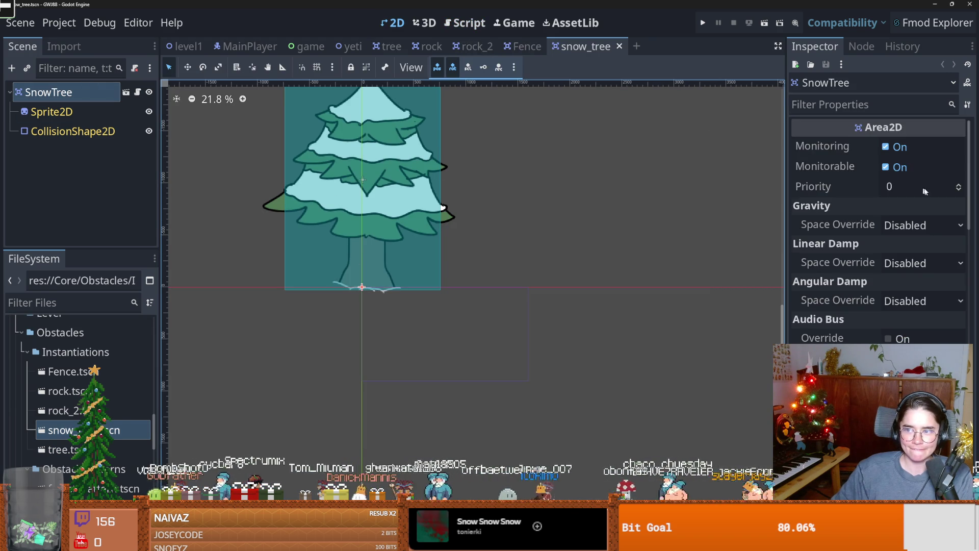
Change Vector to Vector2 on the scale assignment line in Obstacle.gd.
click(84, 112)
click(82, 92)
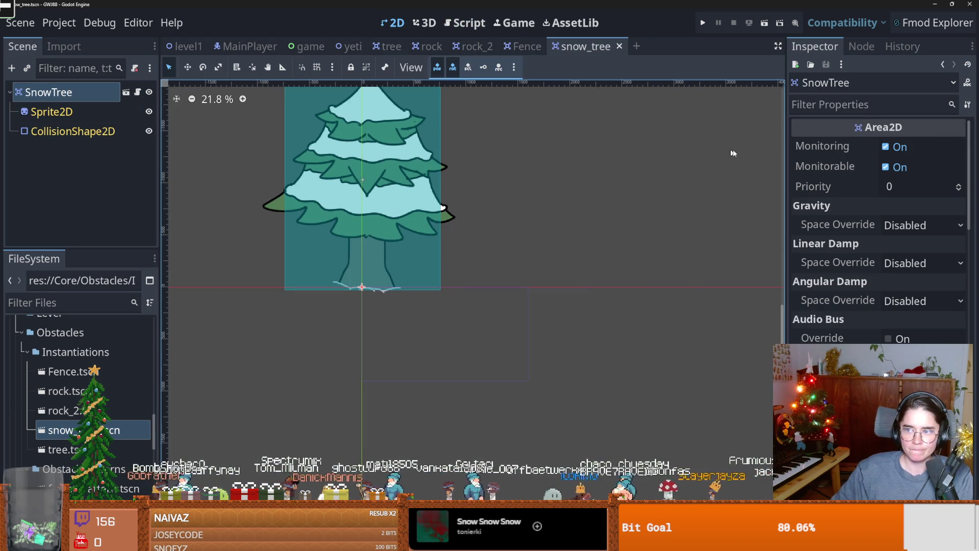
click(137, 92)
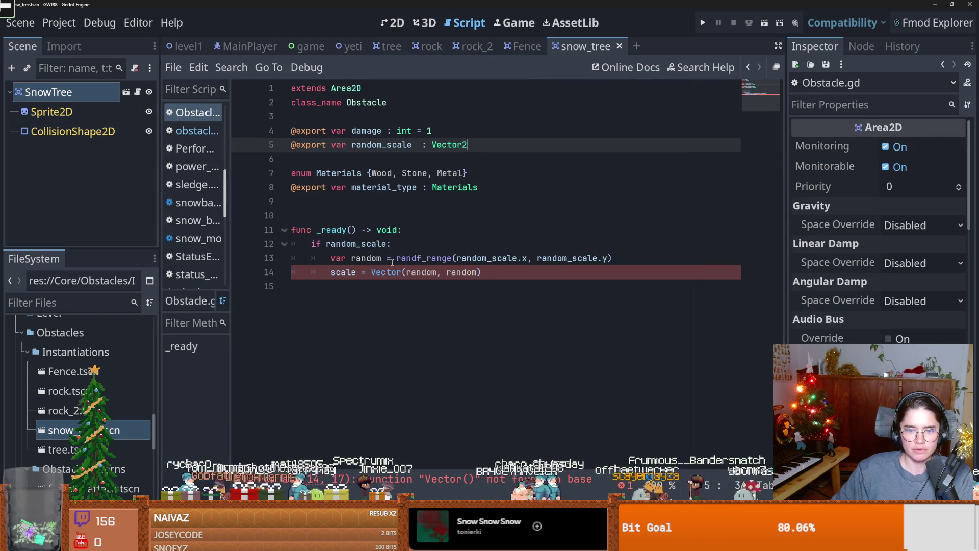
click(406, 271)
text(2)
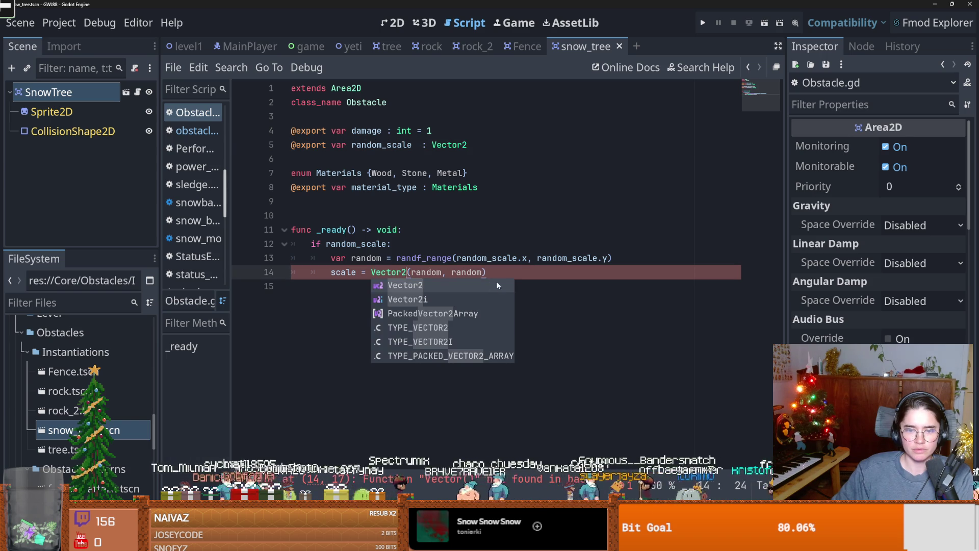
key(End)
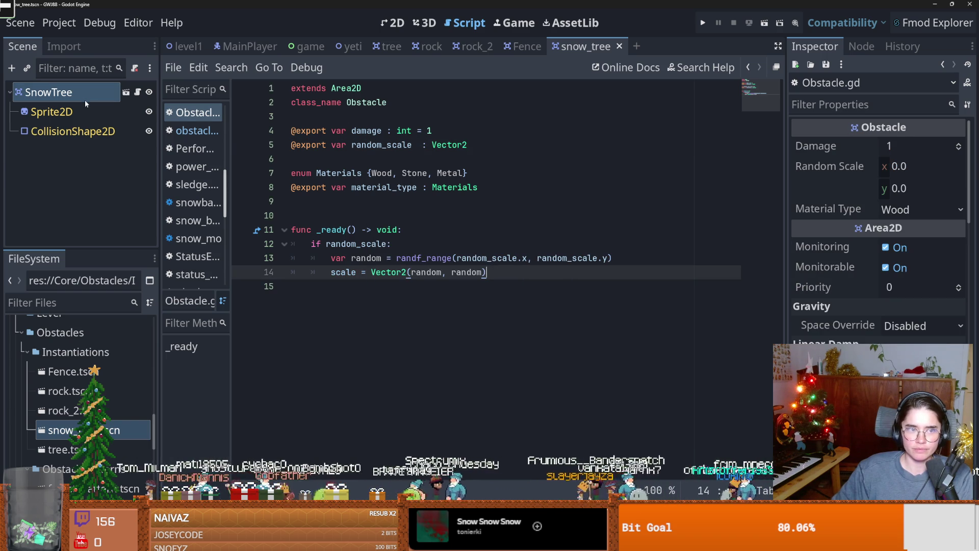
Set the SnowTree's Random Scale to x 3.5 and y 5.0.
click(934, 173)
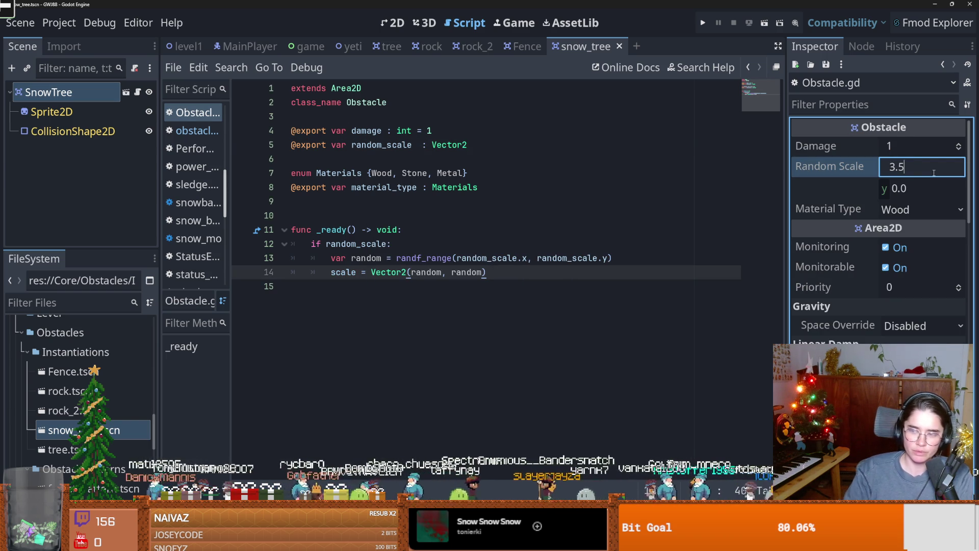
key(Tab)
text(5)
key(Return)
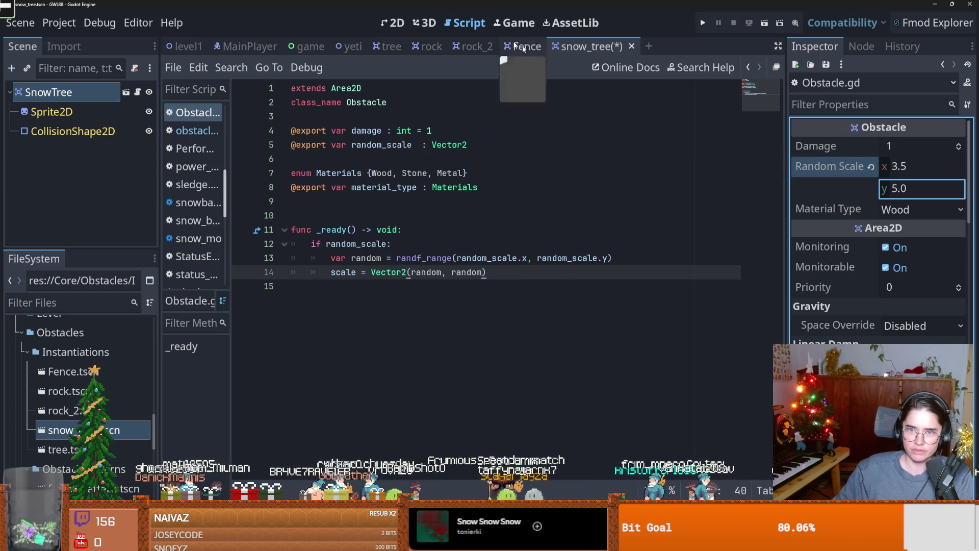
Open the forest_pattern scene from the FileSystem.
click(390, 47)
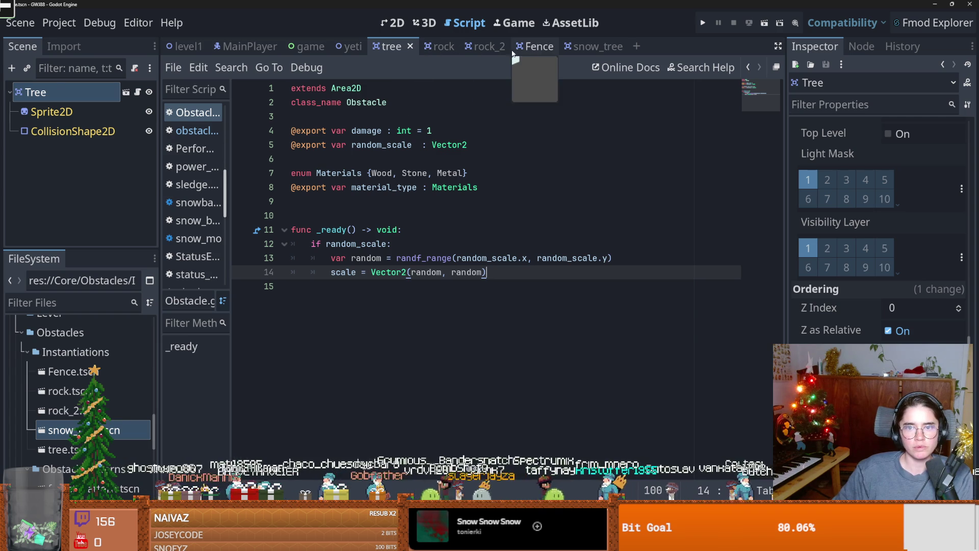
click(602, 48)
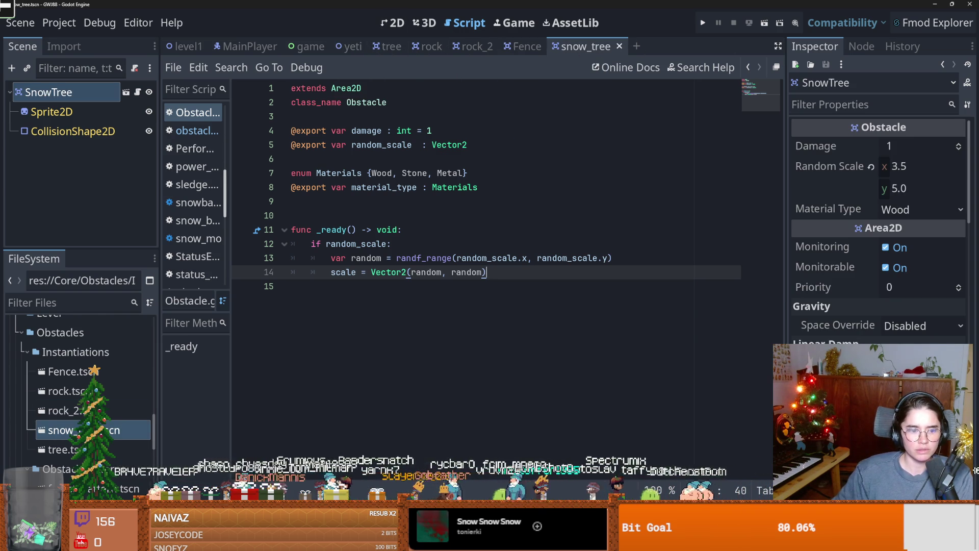
scroll(86, 417, down, 2)
scroll(87, 416, down, 1)
double_click(87, 410)
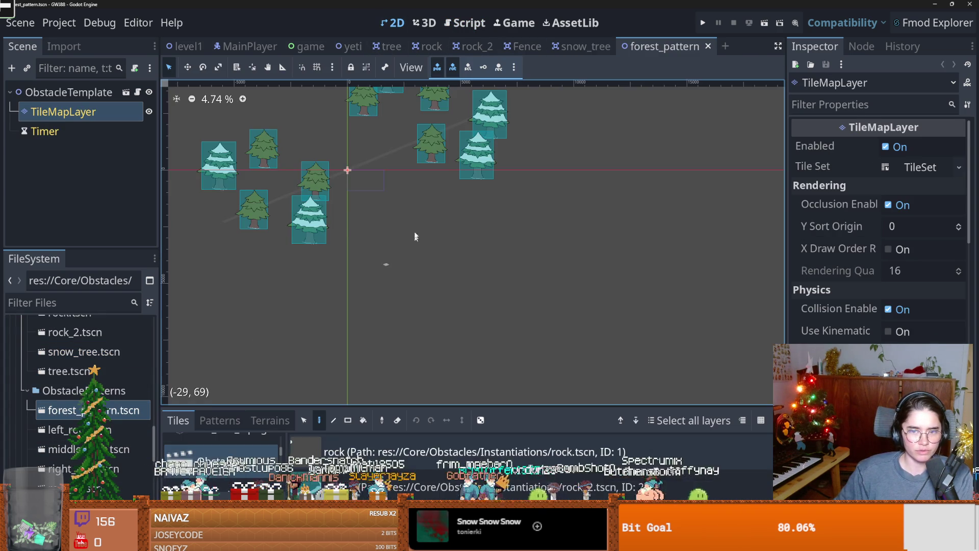
Paint six small rock tiles among the trees of the forest pattern.
scroll(318, 232, down, 3)
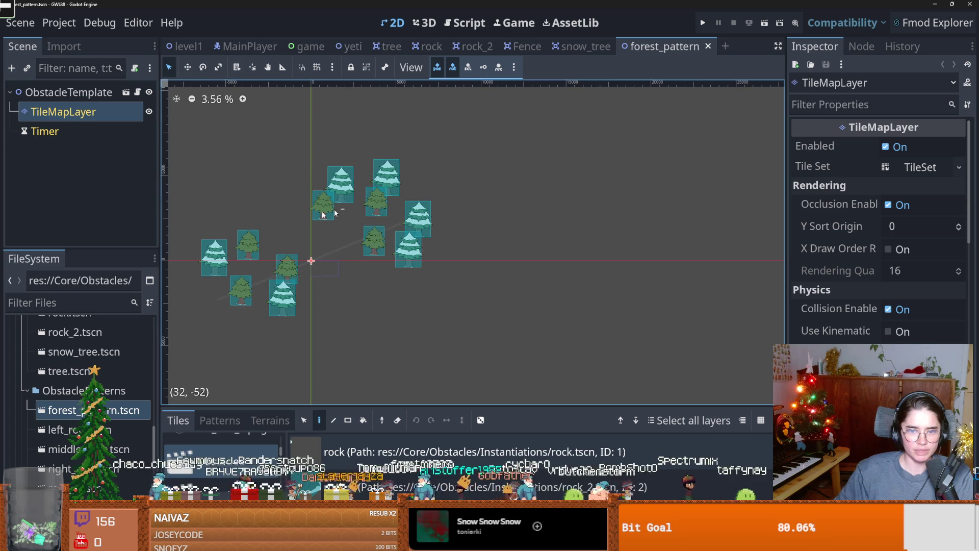
scroll(349, 261, down, 2)
scroll(352, 306, up, 1)
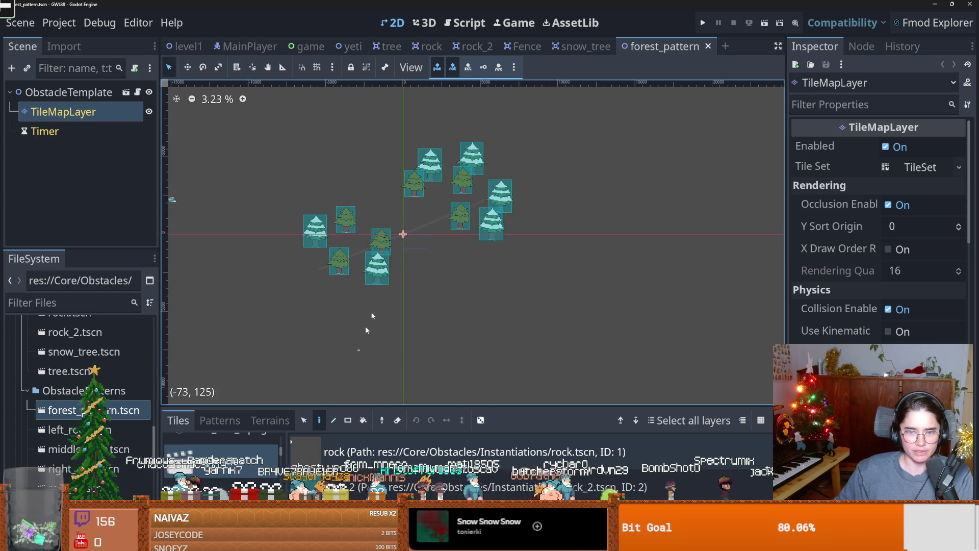
scroll(375, 291, down, 1)
scroll(306, 357, down, 1)
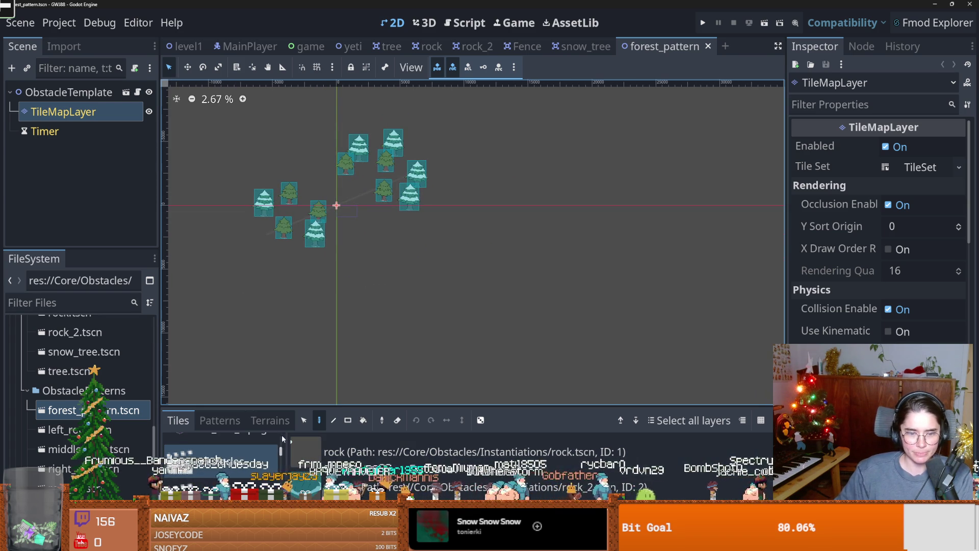
scroll(291, 255, up, 2)
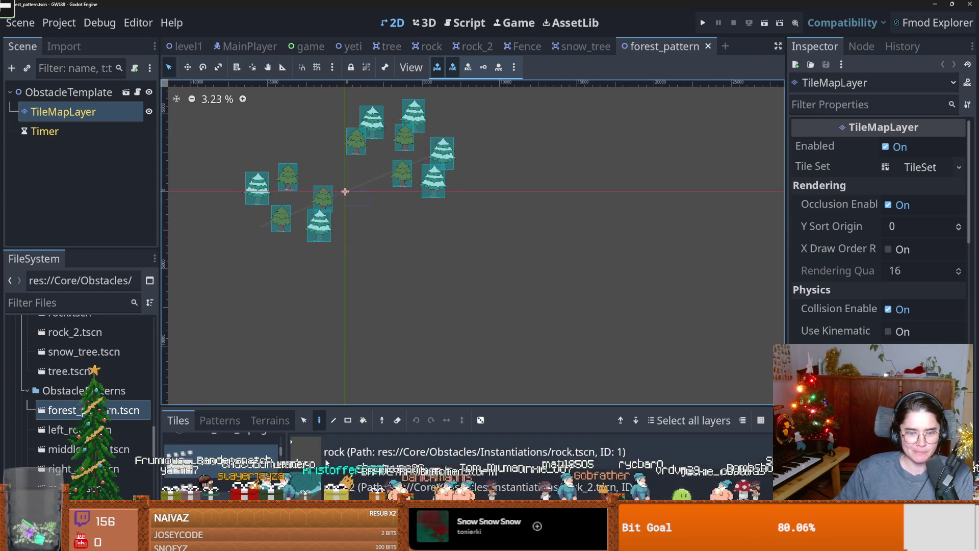
click(300, 249)
click(343, 229)
click(288, 201)
click(382, 153)
click(314, 121)
click(244, 132)
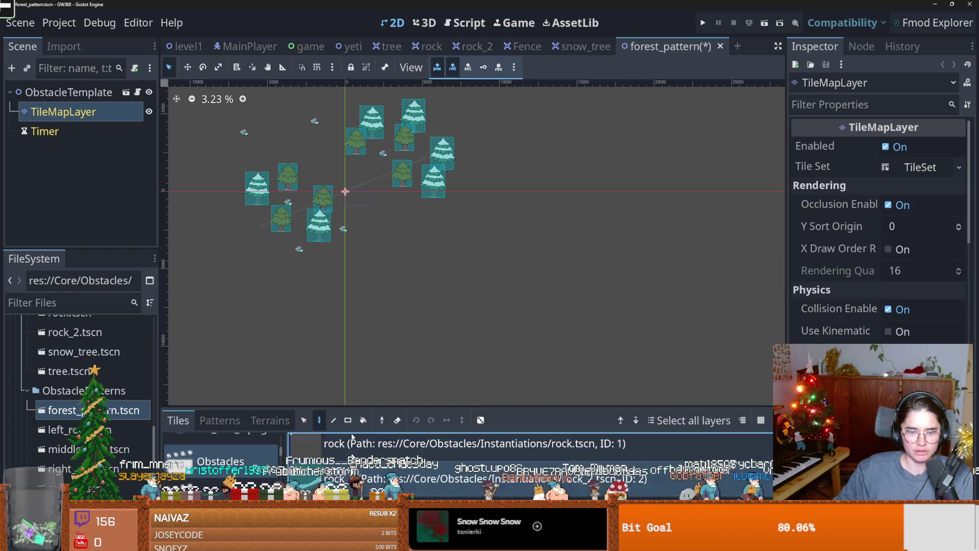
Filter the FileSystem by 'rock' and open rock_2.tscn.
scroll(264, 154, up, 8)
scroll(300, 222, up, 1)
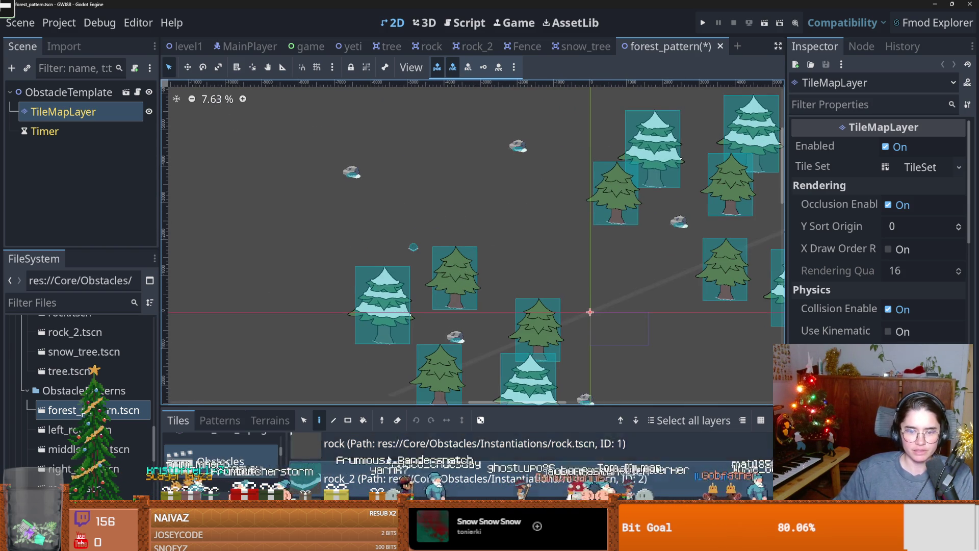
click(70, 302)
text(rock)
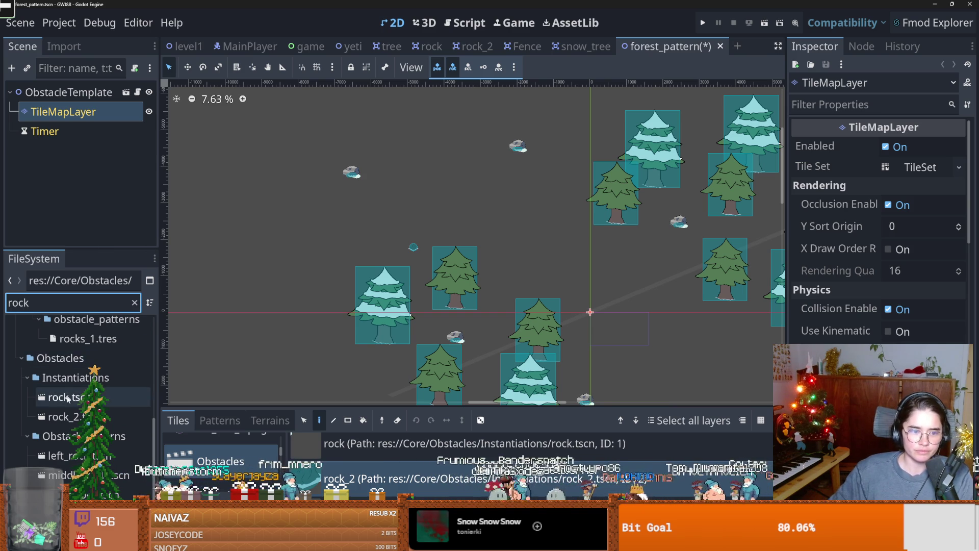
scroll(113, 417, up, 3)
scroll(113, 417, down, 3)
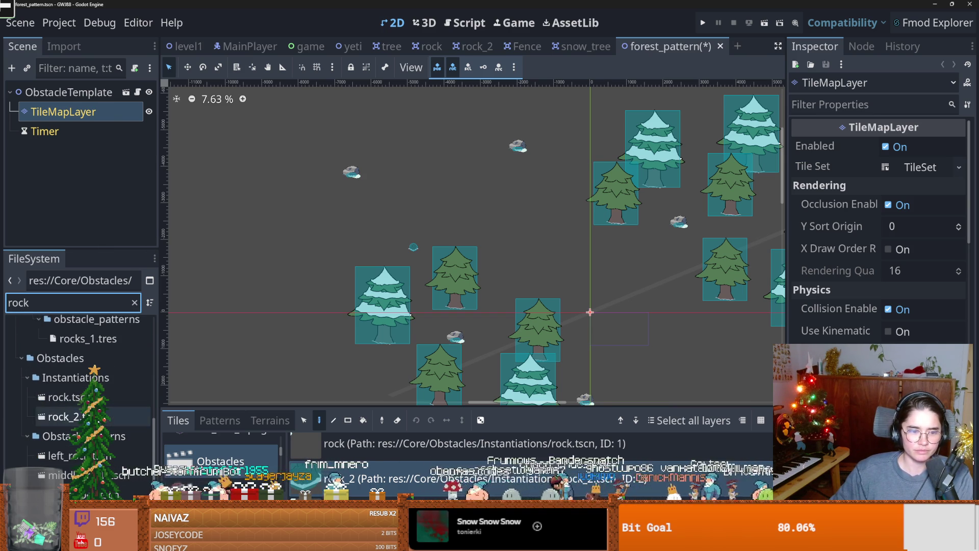
double_click(64, 417)
click(39, 92)
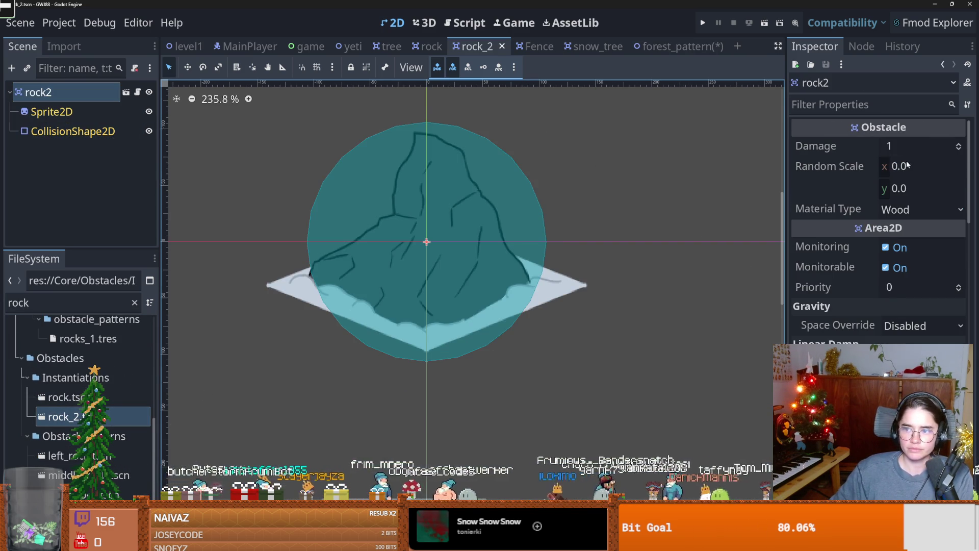
Set rock_2's Random Scale to x 3.0, y 4.4 and save.
click(905, 164)
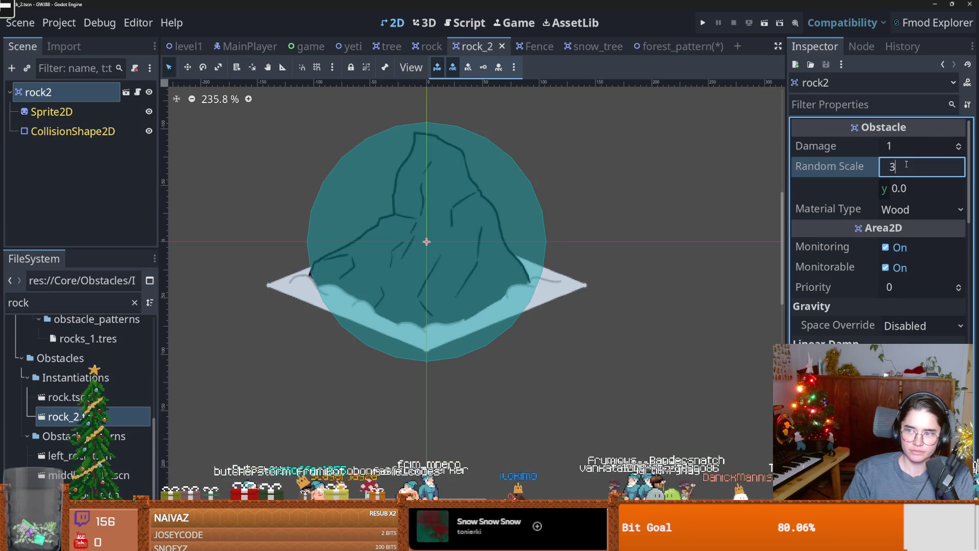
click(903, 187)
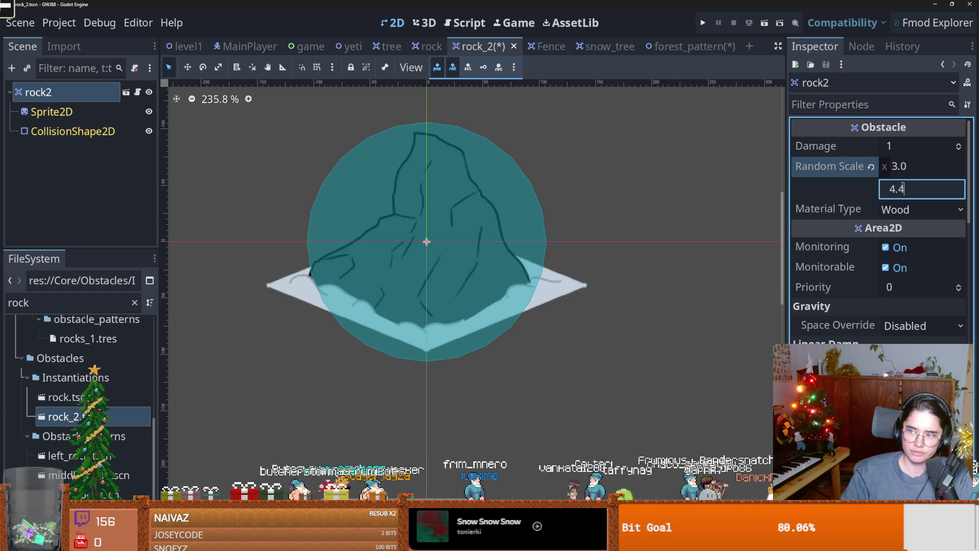
key(Return)
key(ctrl+s)
In the rock scene, enlarge the collision shape and move it up over the stone, then save.
key(ctrl+shift+Tab)
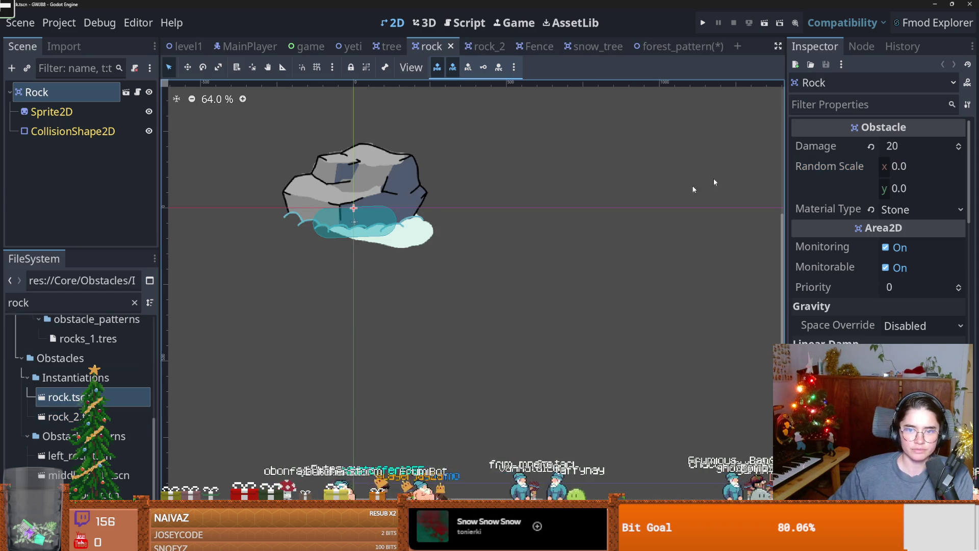
click(888, 166)
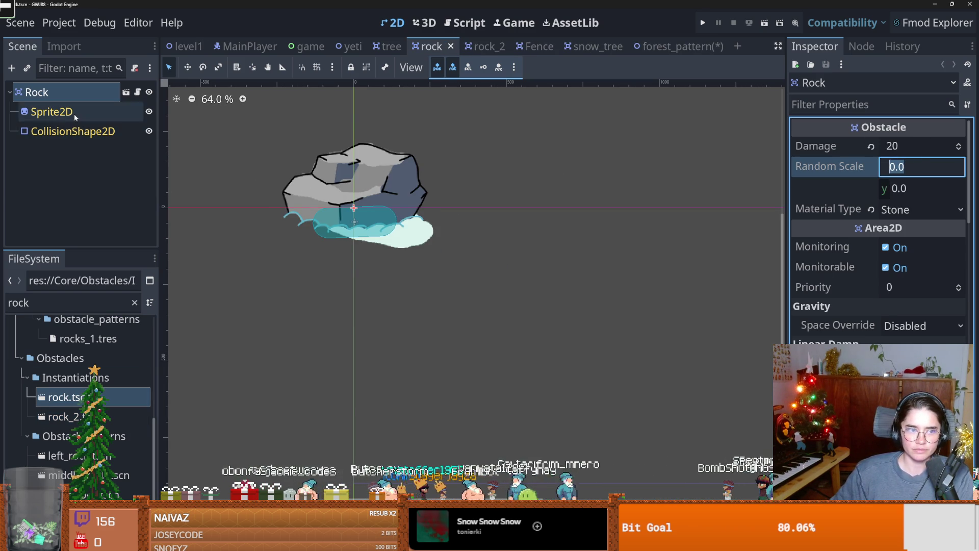
click(73, 131)
mouse_move(360, 236)
mouse_down()
mouse_move(348, 263)
mouse_move(359, 273)
mouse_up()
drag(362, 239, 368, 208)
key(ctrl+s)
Set the Rock's Random Scale to (0.5, 2.0), save, and return to forest_pattern.
click(93, 91)
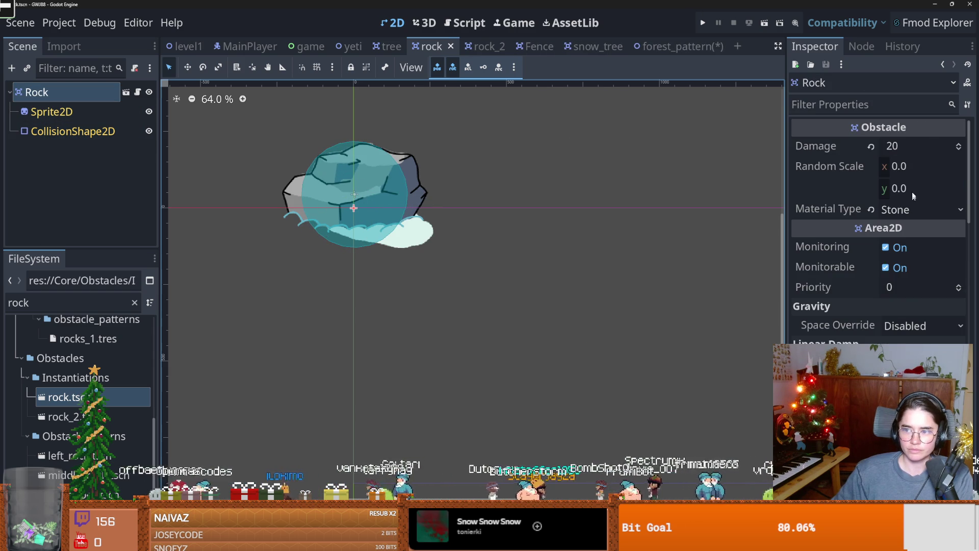
click(913, 168)
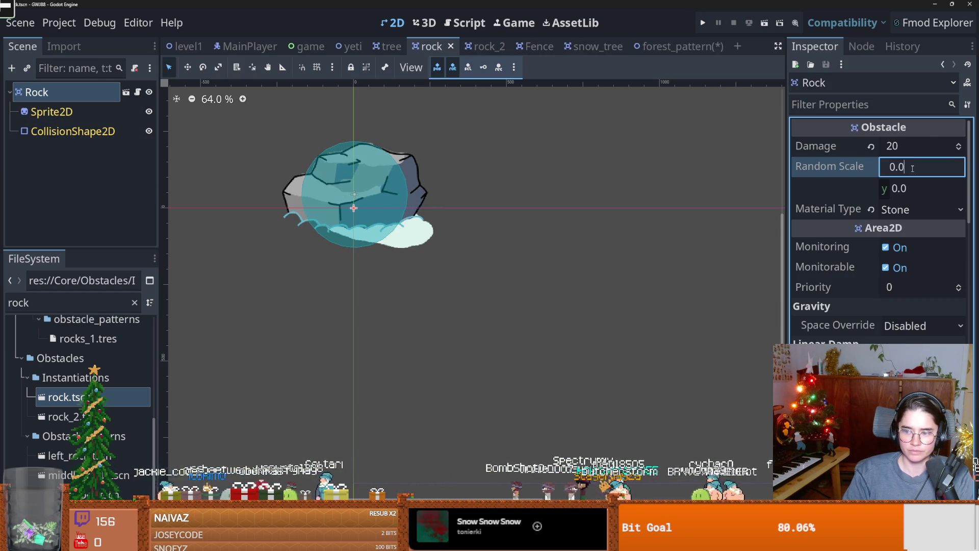
scroll(913, 301, down, 10)
scroll(914, 301, down, 3)
scroll(914, 301, up, 12)
scroll(916, 266, up, 2)
text(1)
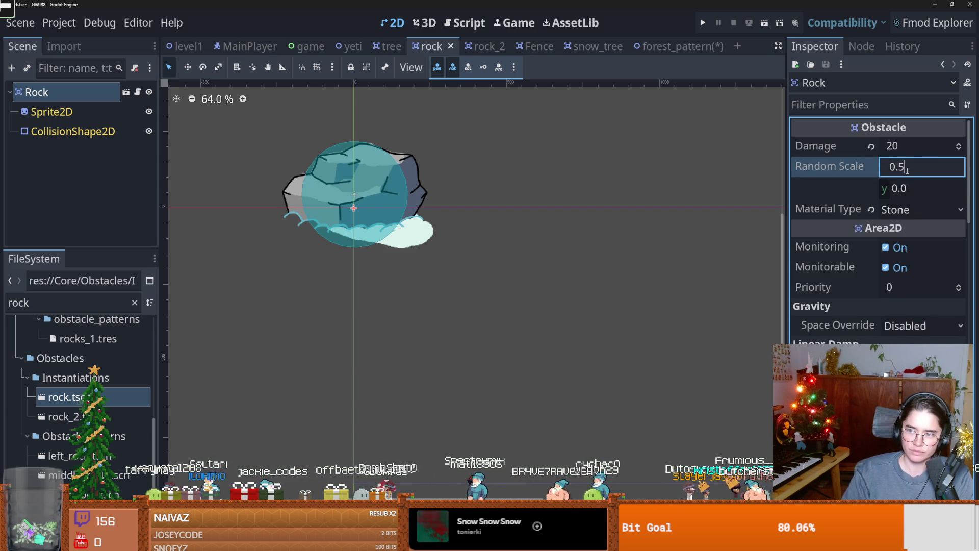
click(913, 187)
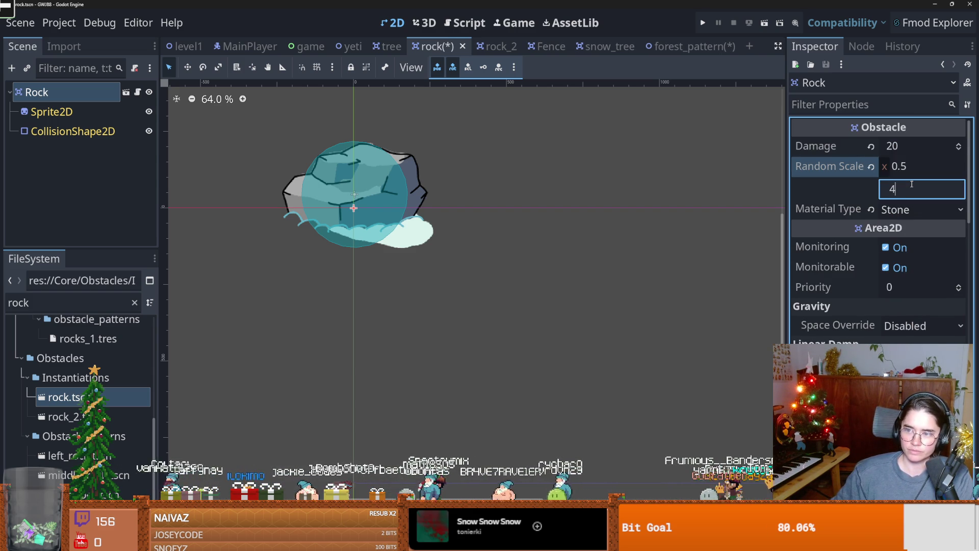
key(Return)
key(ctrl+s)
click(663, 46)
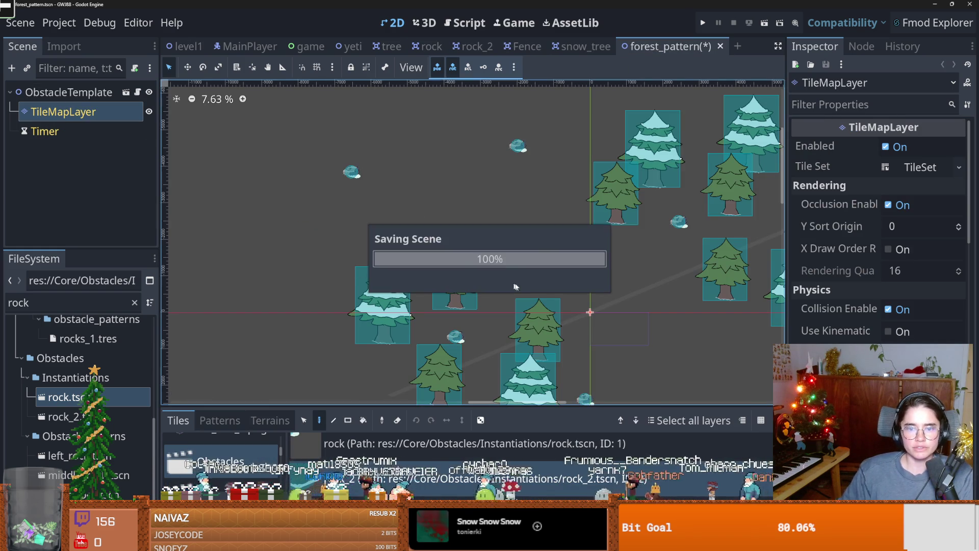
Add two green trees above the forest_pattern cluster, move the top-left one lower, and save.
key(ctrl+s)
scroll(409, 304, down, 2)
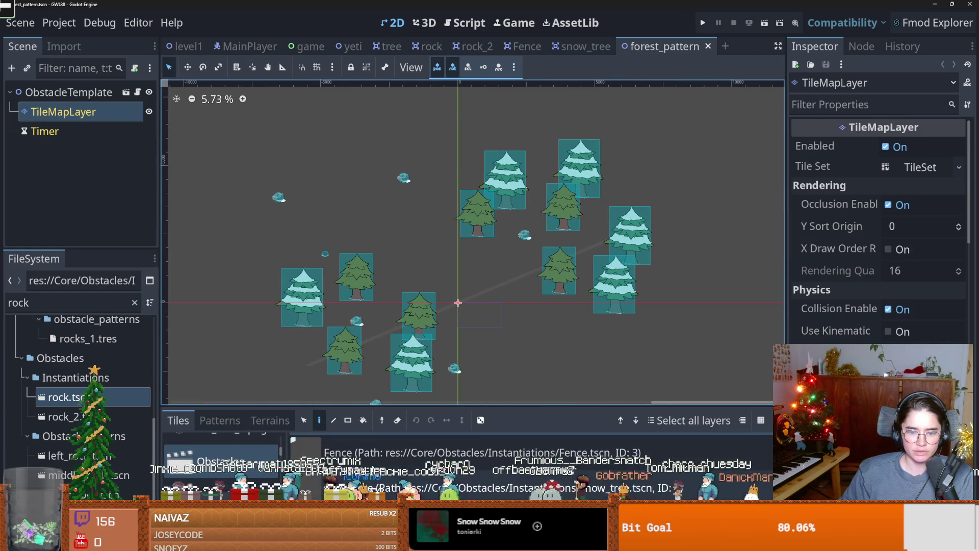
click(504, 123)
click(461, 125)
scroll(476, 225, down, 3)
key(ctrl+s)
right_click(466, 153)
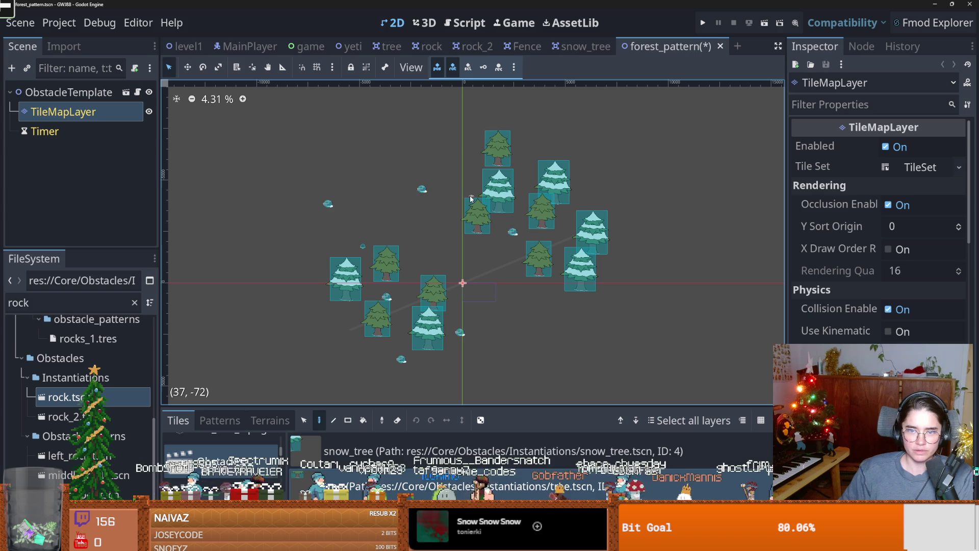
click(469, 189)
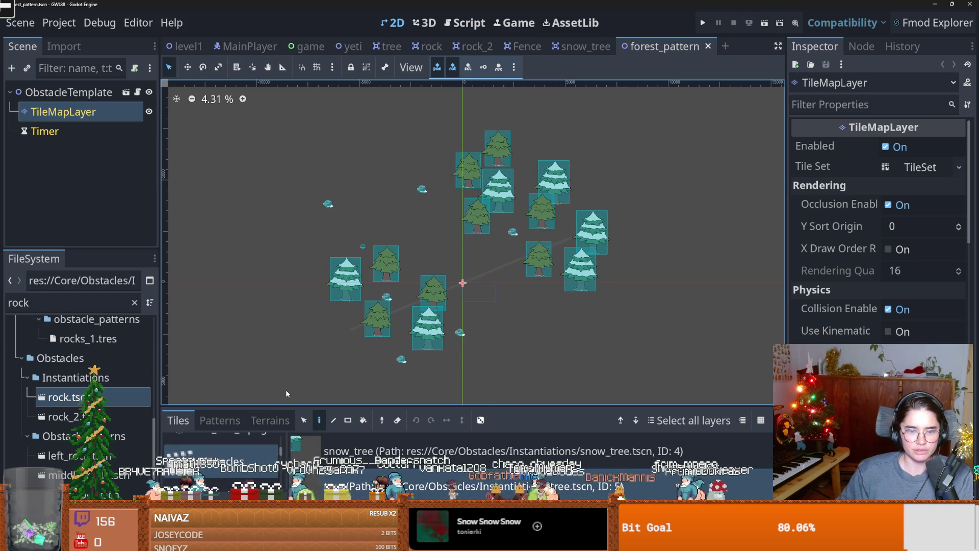
Enlarge the Tiles panel, then in level1 open the Obstacles tile source's editor.
drag(284, 406, 255, 207)
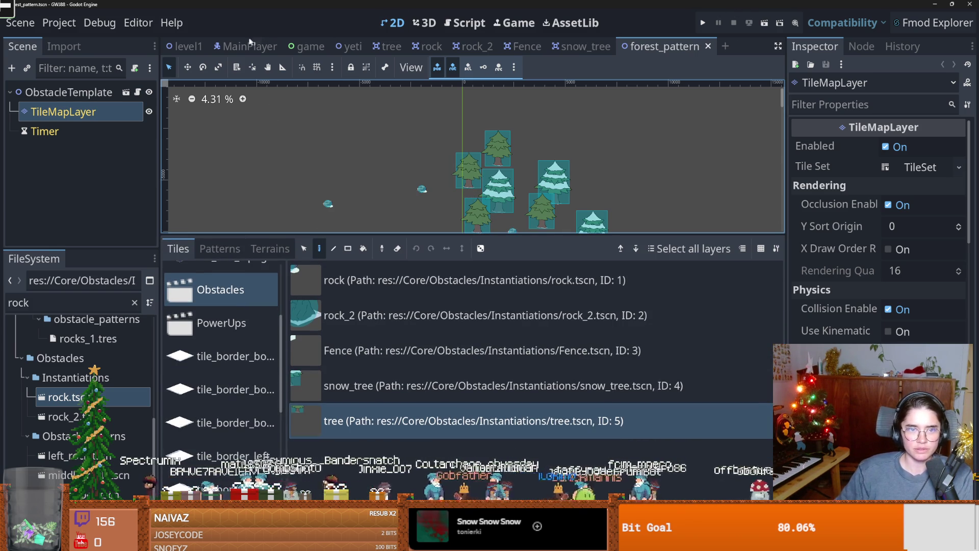
click(187, 46)
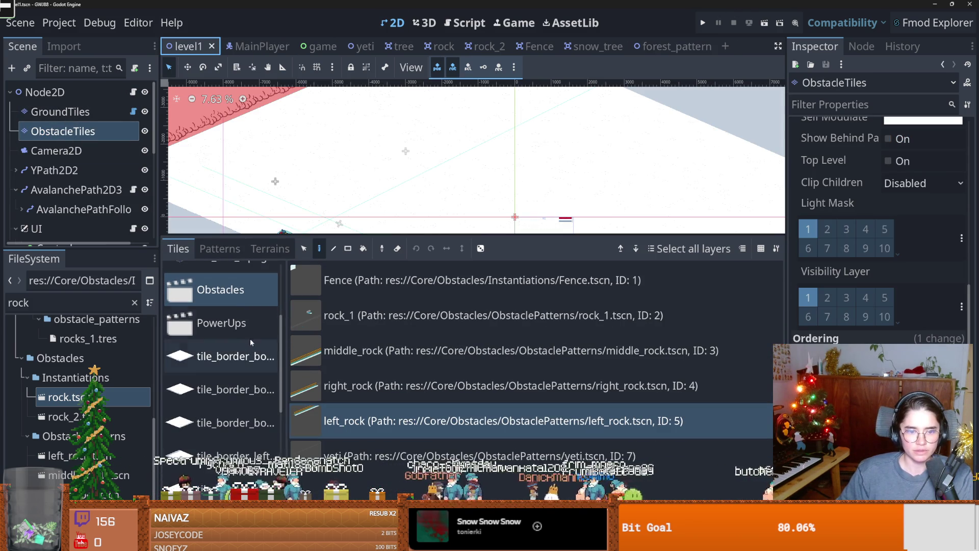
click(228, 296)
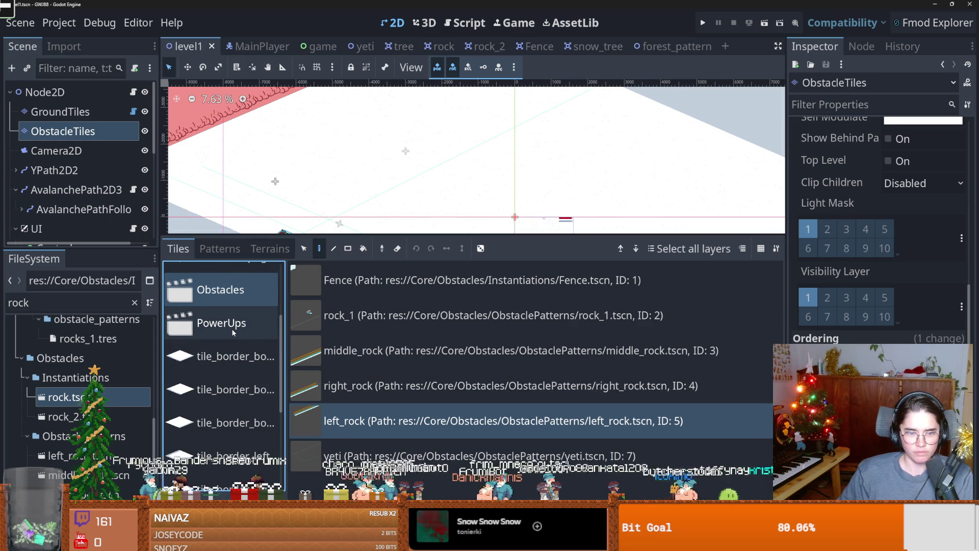
scroll(233, 326, up, 3)
scroll(235, 322, down, 3)
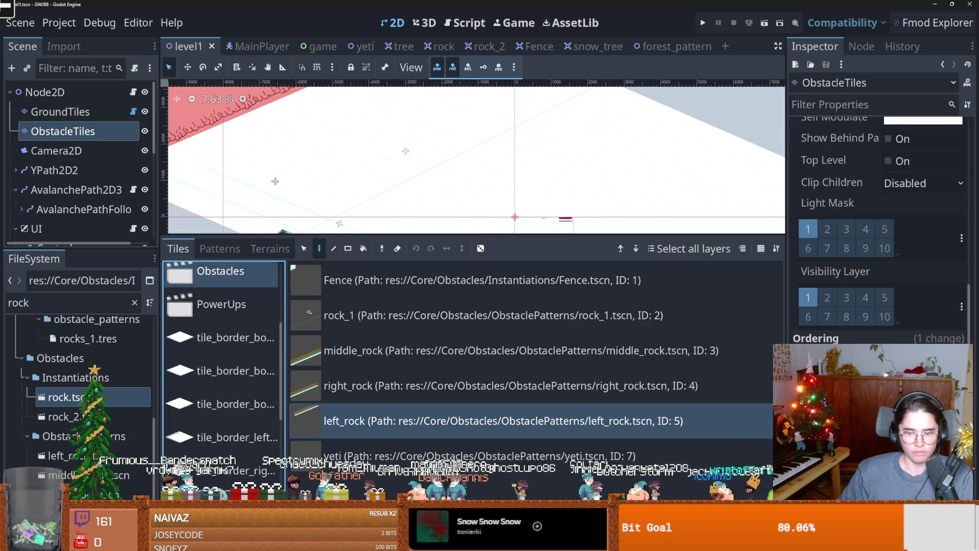
click(440, 496)
Add forest_pattern.tscn from the ObstaclePatterns folder to the Obstacles scene collection.
click(398, 387)
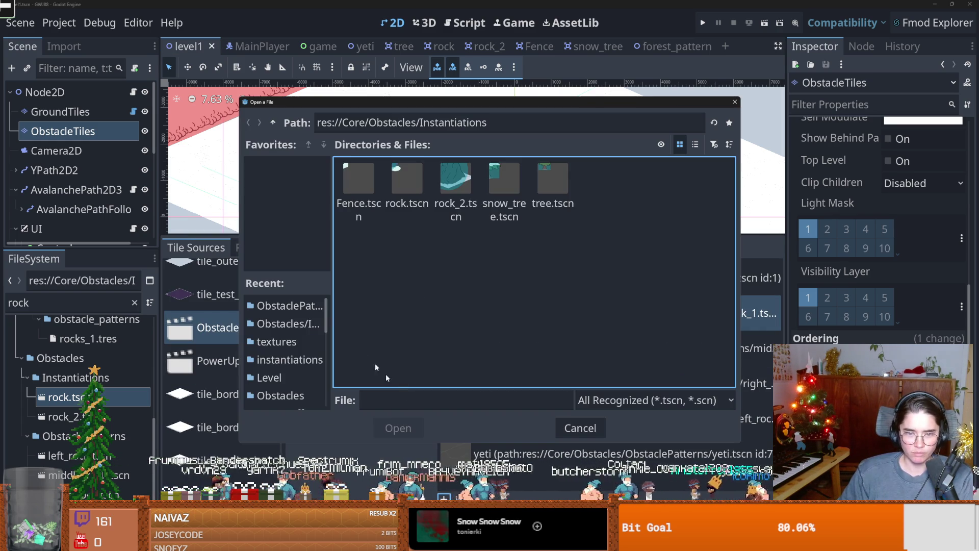
click(273, 122)
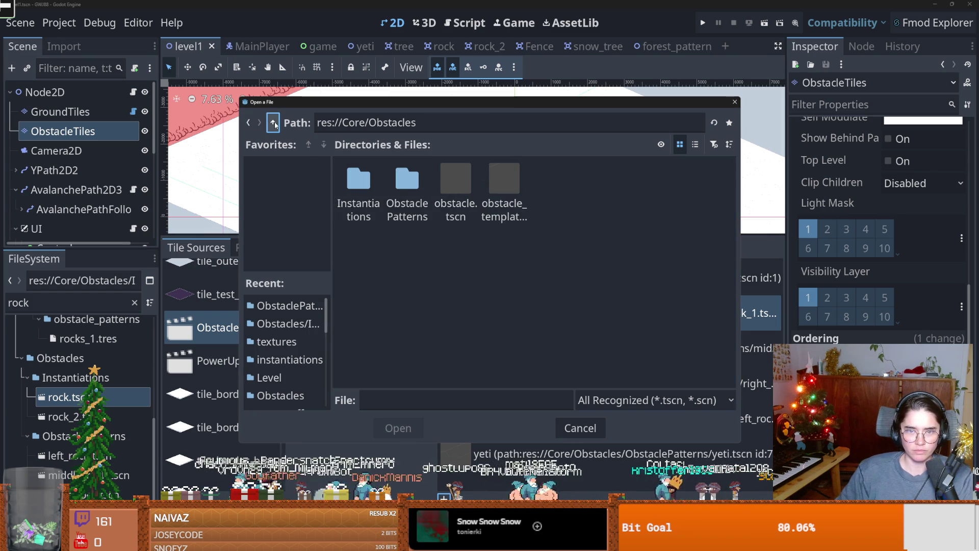
double_click(405, 180)
double_click(359, 183)
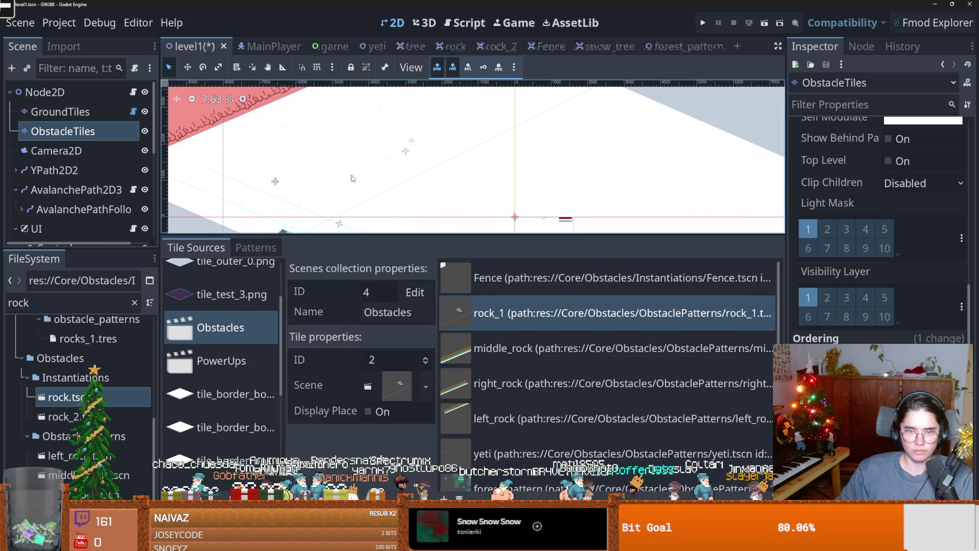
Duplicate the rocks_1.tres resource in FileSystem, entering 'foes' in the duplicate prompt.
scroll(578, 475, down, 1)
click(84, 339)
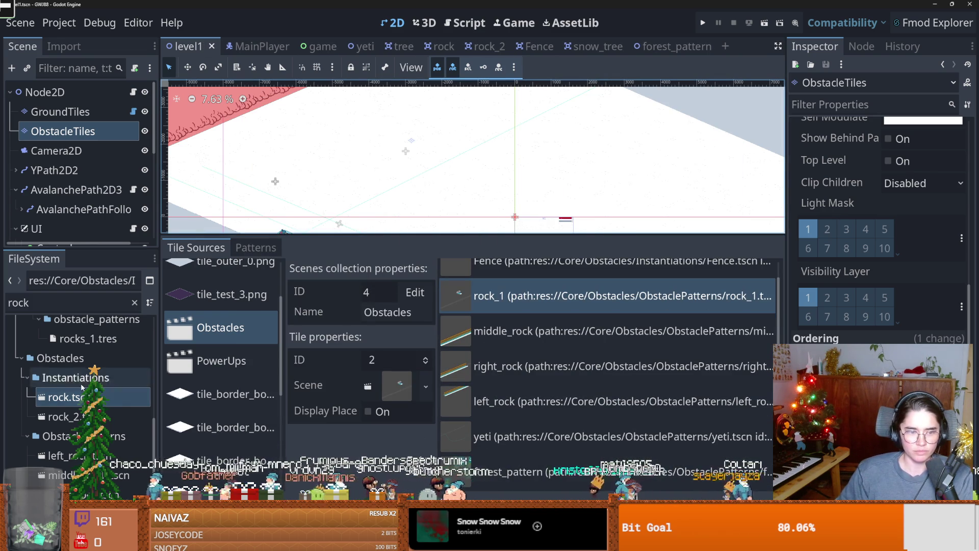
scroll(84, 357, up, 3)
key(ctrl+d)
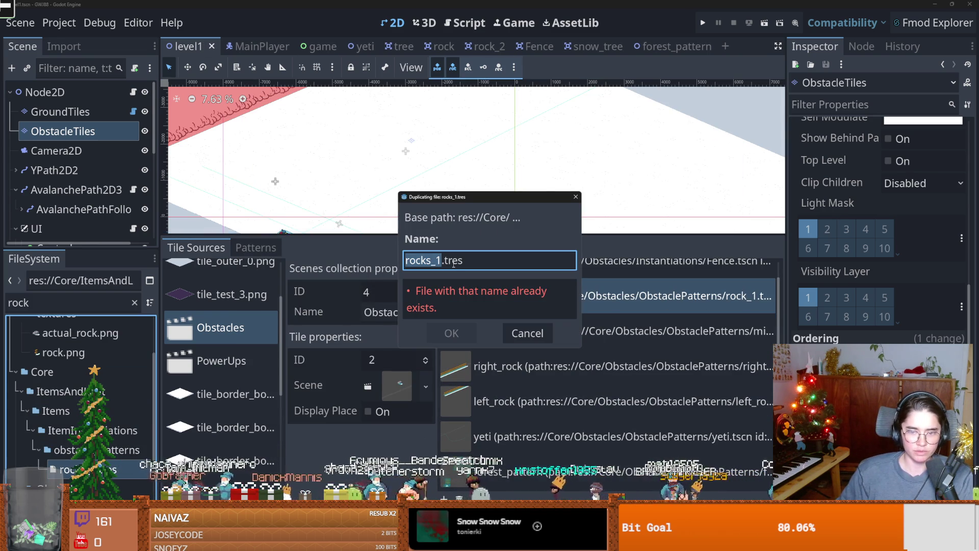
text(fo)
text(est)
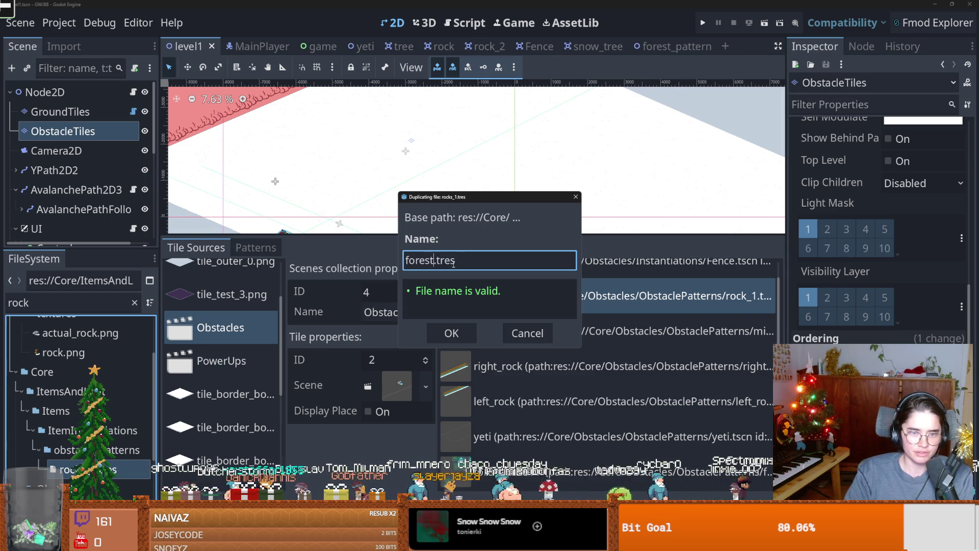
key(Return)
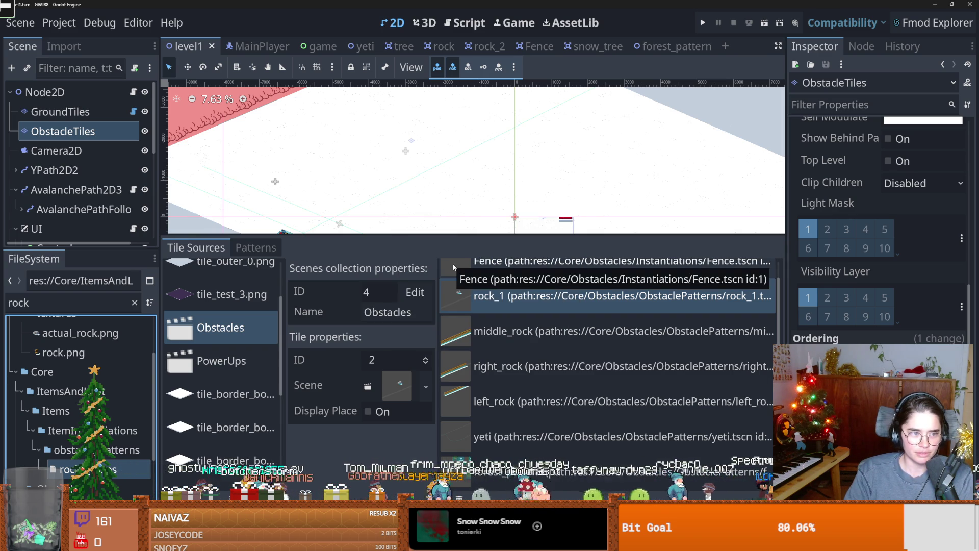